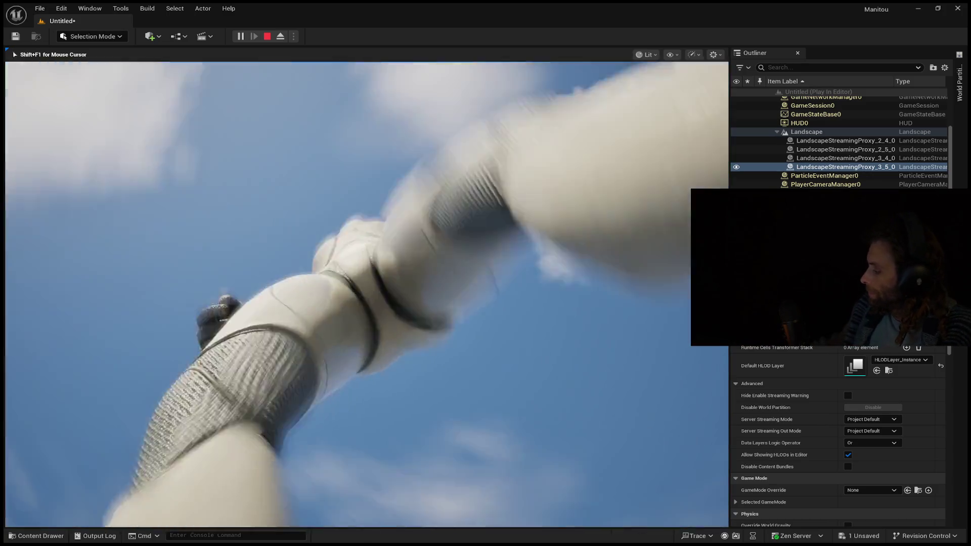
- Stop Play In Editor, move the camera toward the mountains, and start playing again
key(Escape)
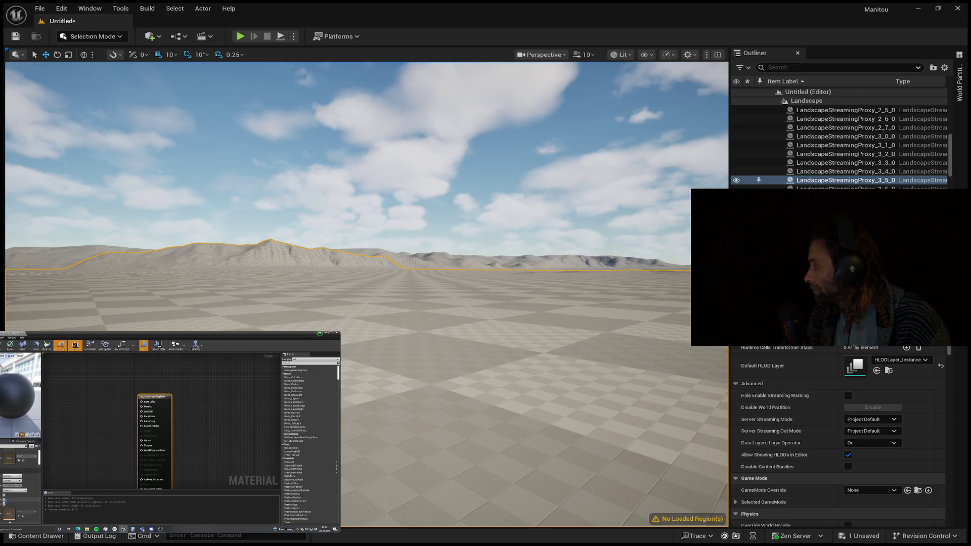
scroll(298, 313, up, 10)
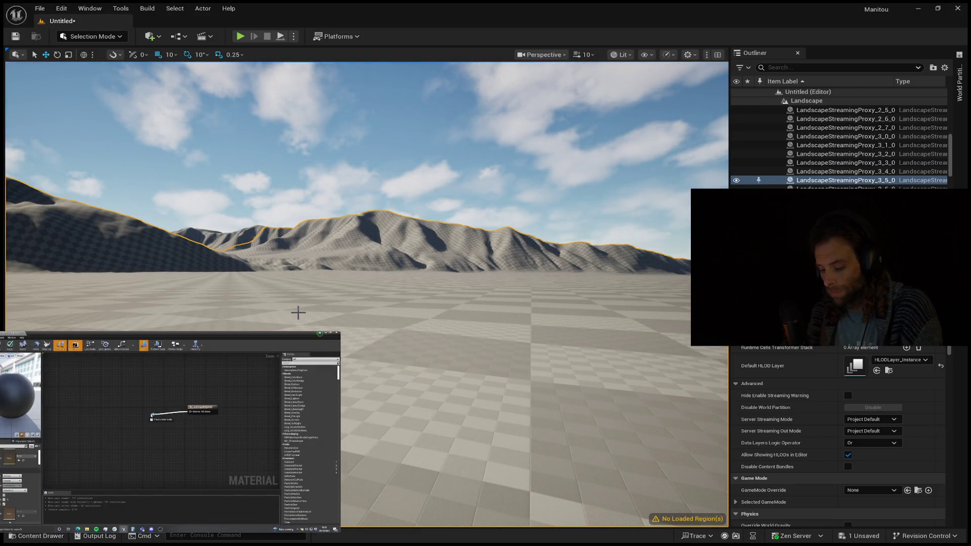
key(alt+p)
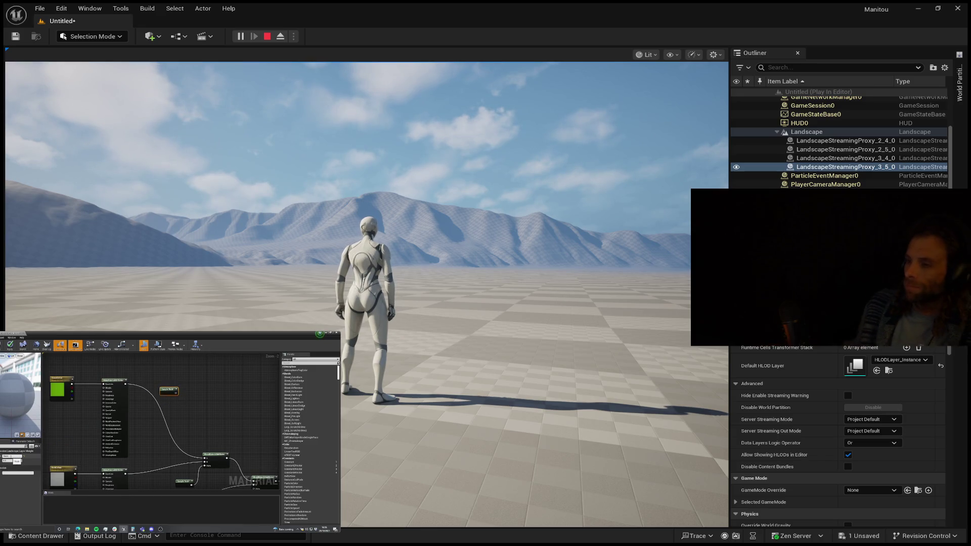
- Scrub the reference video to the snowy mountain scene, then stop Play In Editor
mouse_move(18, 521)
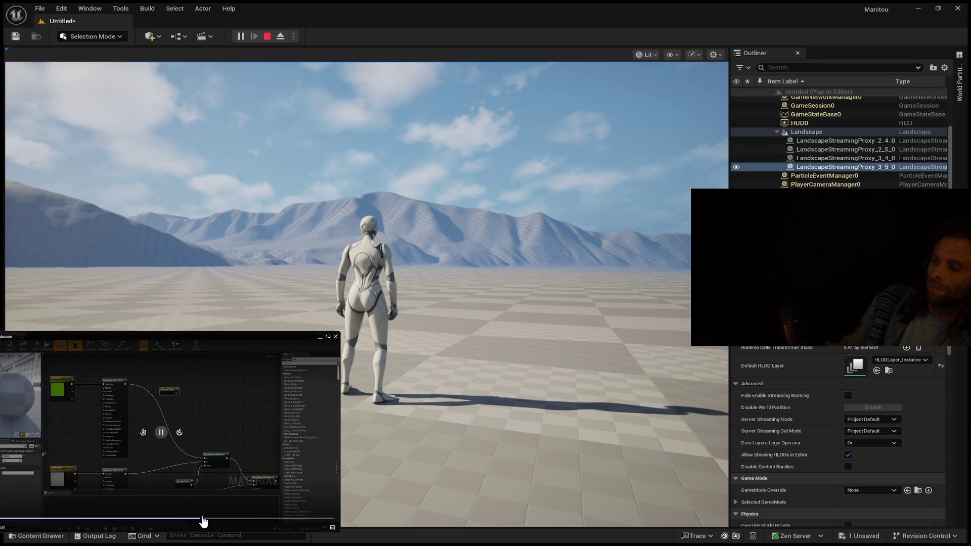
click(214, 520)
click(221, 519)
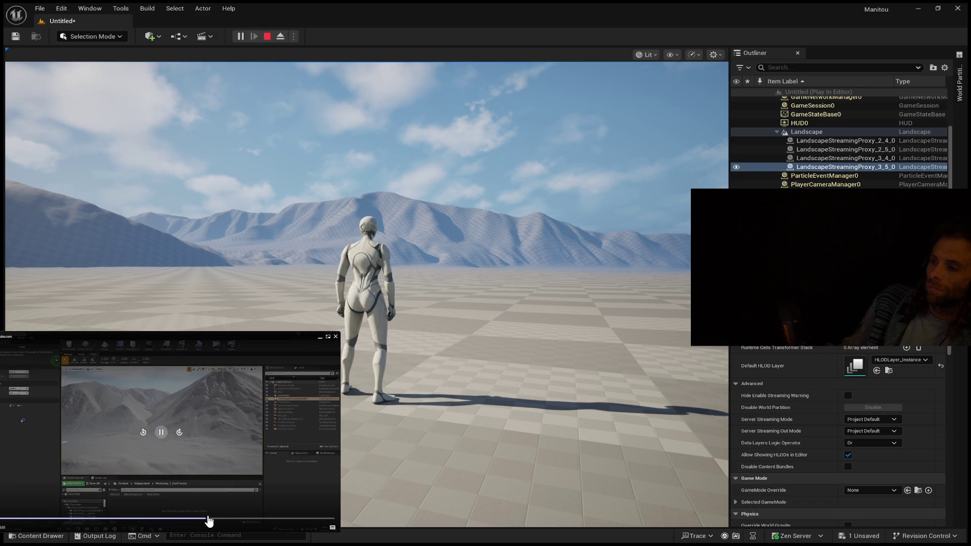
click(208, 520)
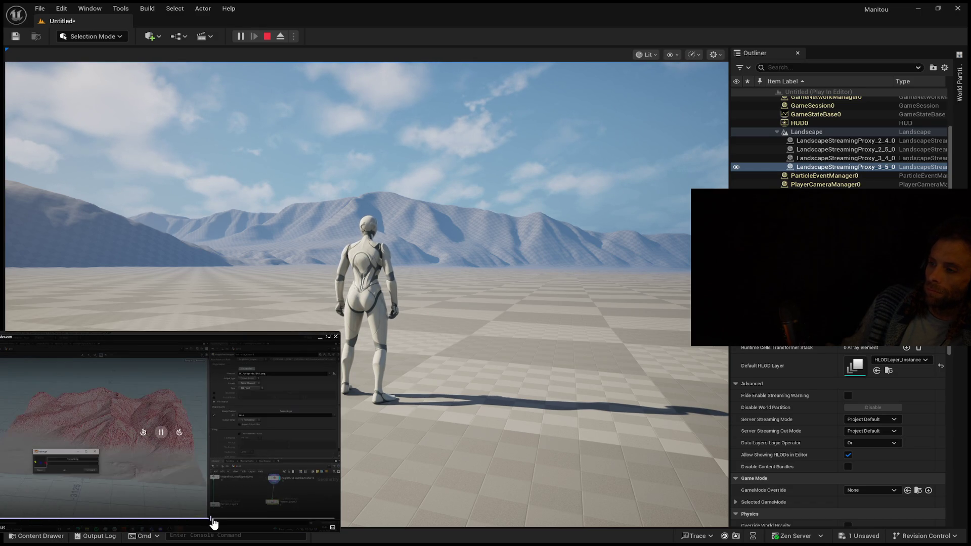
click(216, 520)
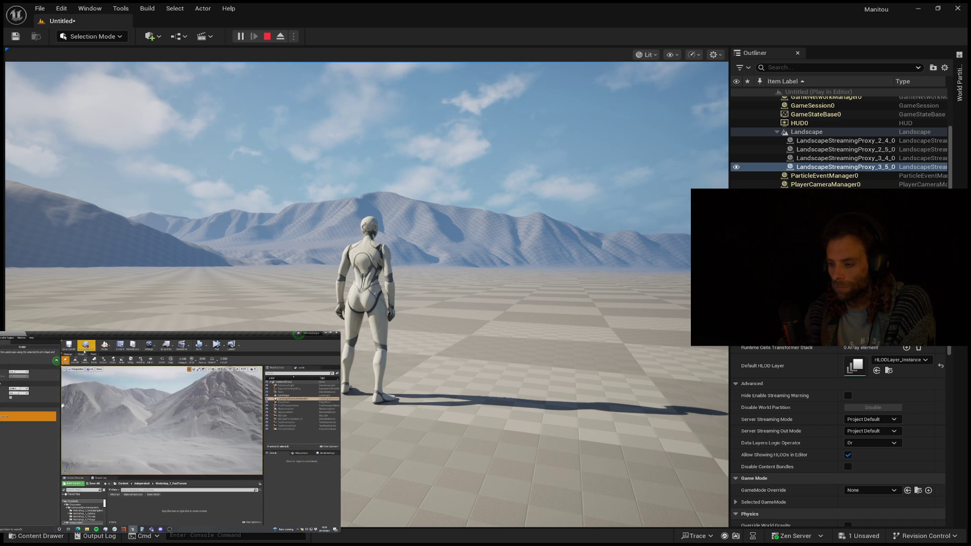
key(Escape)
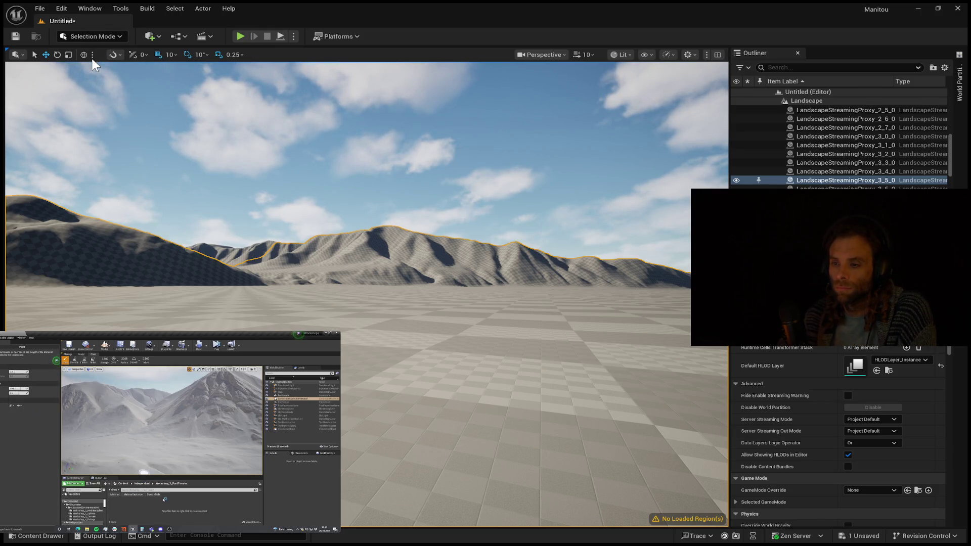
- Switch to Landscape Mode with Shift+2 and bring up the Paint tools
key(shift+2)
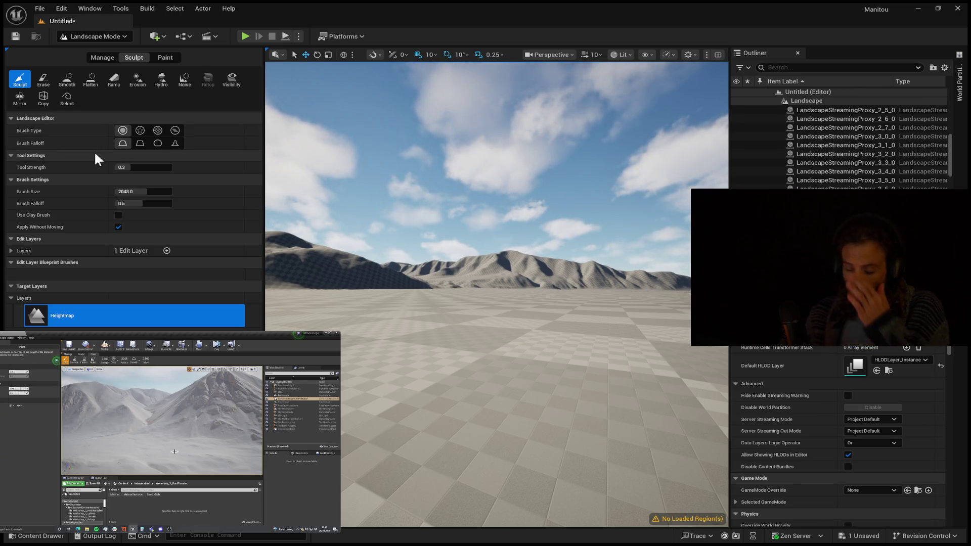
click(175, 58)
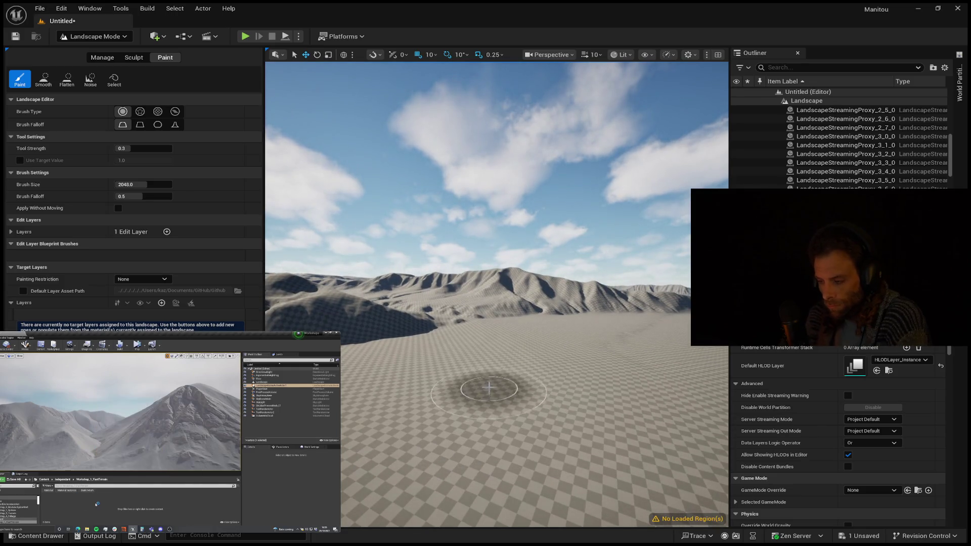
drag(494, 373, 494, 455)
drag(497, 274, 497, 308)
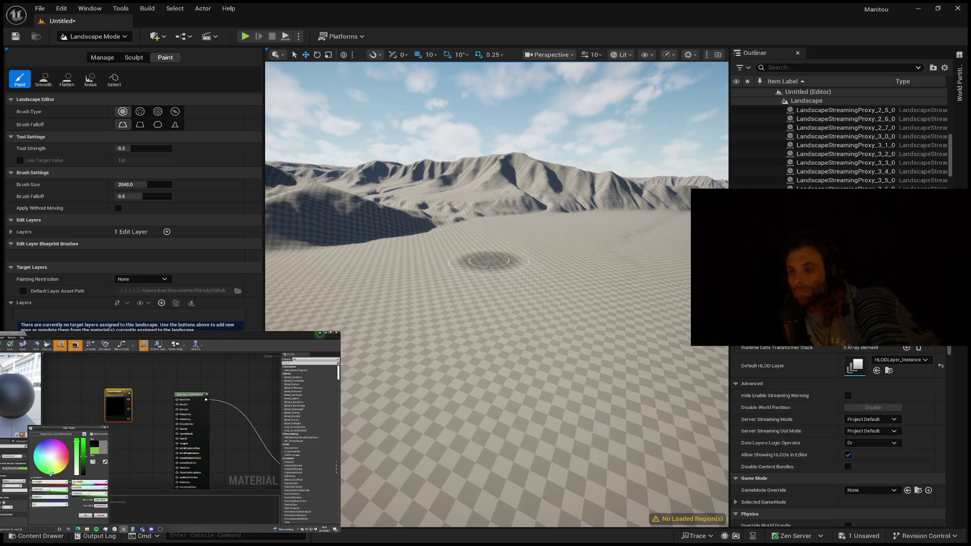
- Confirm the light grey colour, then duplicate the BaseColor and MakeMaterialAttributes nodes
click(86, 514)
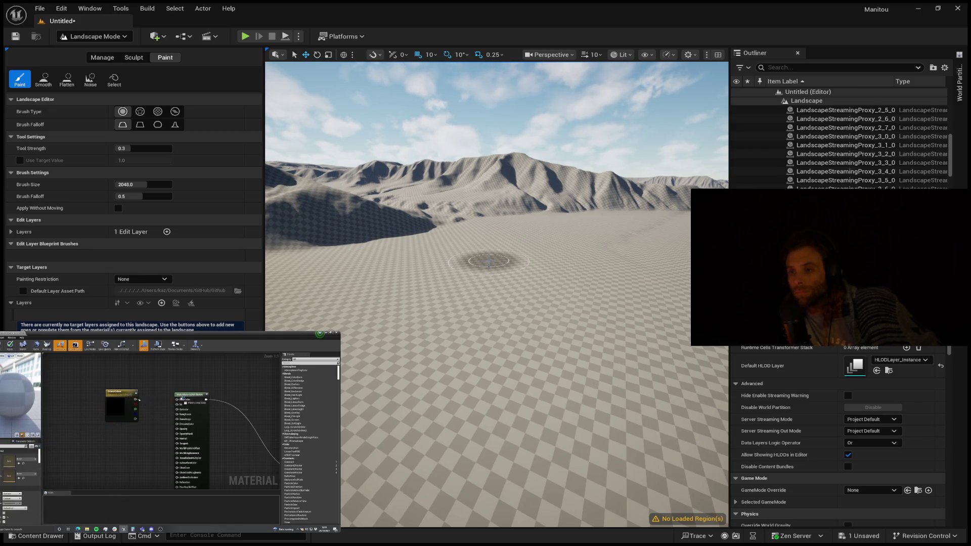
scroll(186, 389, down, 1)
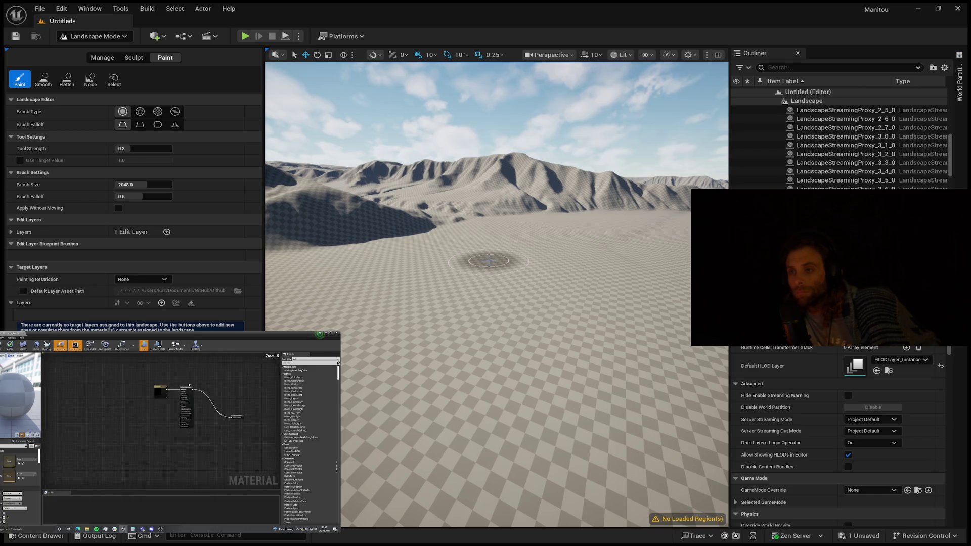
drag(194, 382, 139, 404)
shift+click(119, 415)
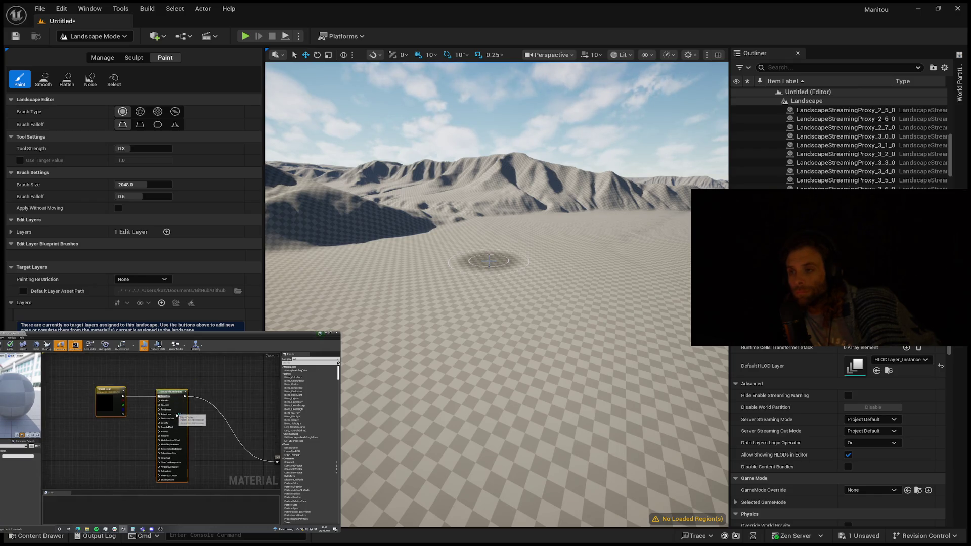
scroll(172, 397, down, 6)
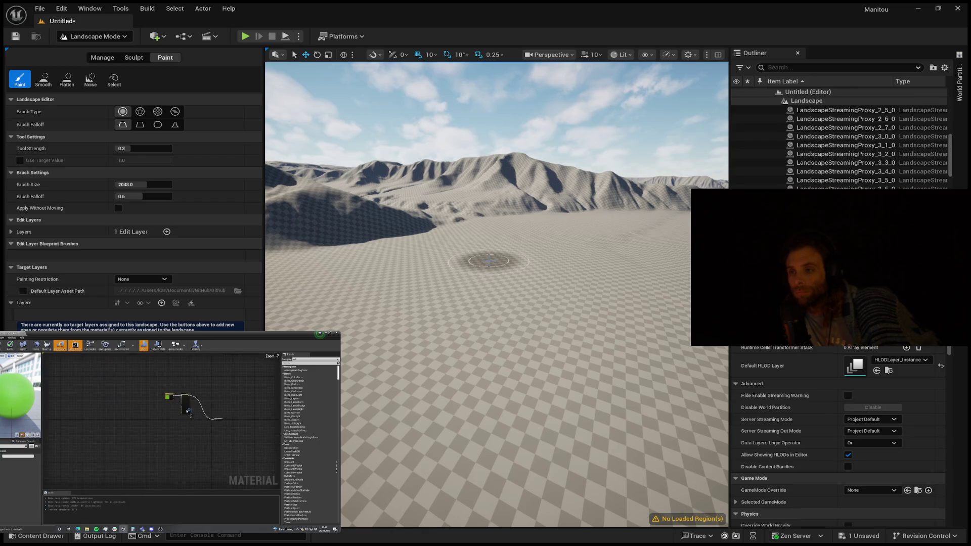
key(ctrl+d)
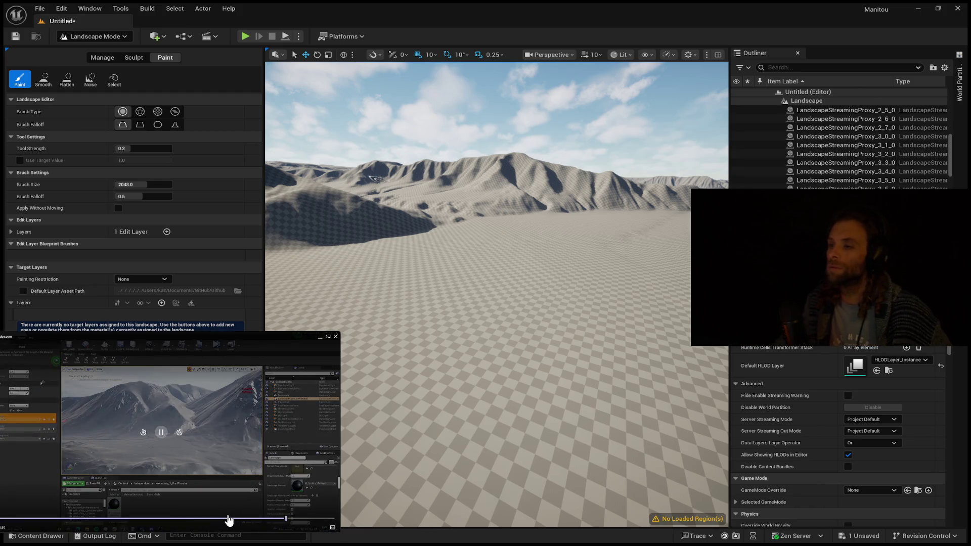
- Scrub the reference video back to the Unreal editor footage of the snowy mountains
click(218, 521)
click(199, 521)
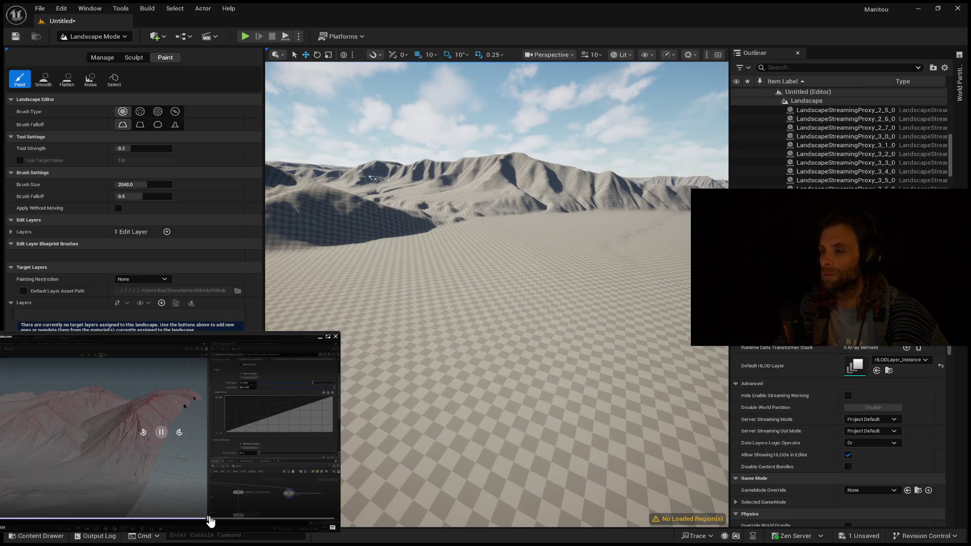
click(217, 521)
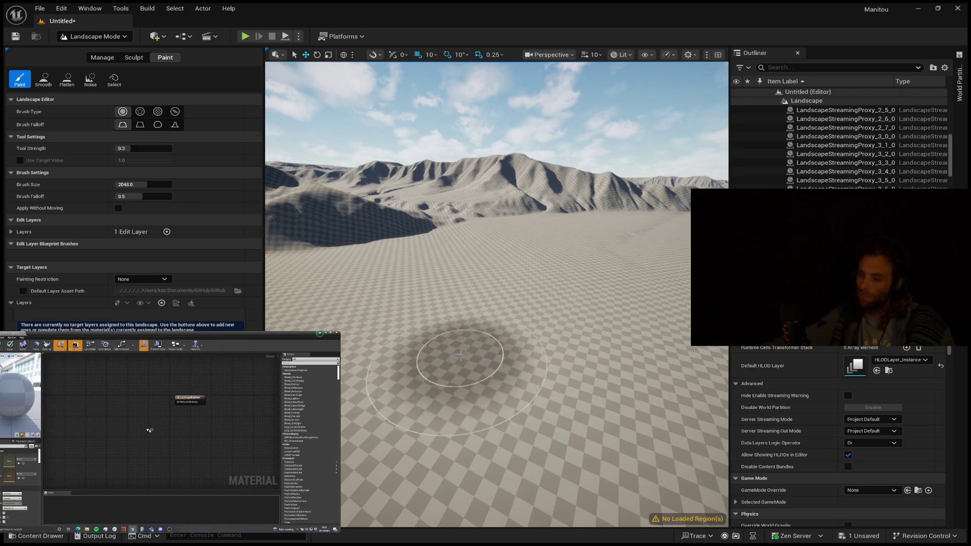
- Fly the viewport camera forward toward the distant mountain range beyond the flat ground
scroll(466, 351, up, 5)
scroll(463, 352, down, 8)
mouse_move(461, 352)
mouse_down()
mouse_move(461, 395)
mouse_move(461, 243)
mouse_up()
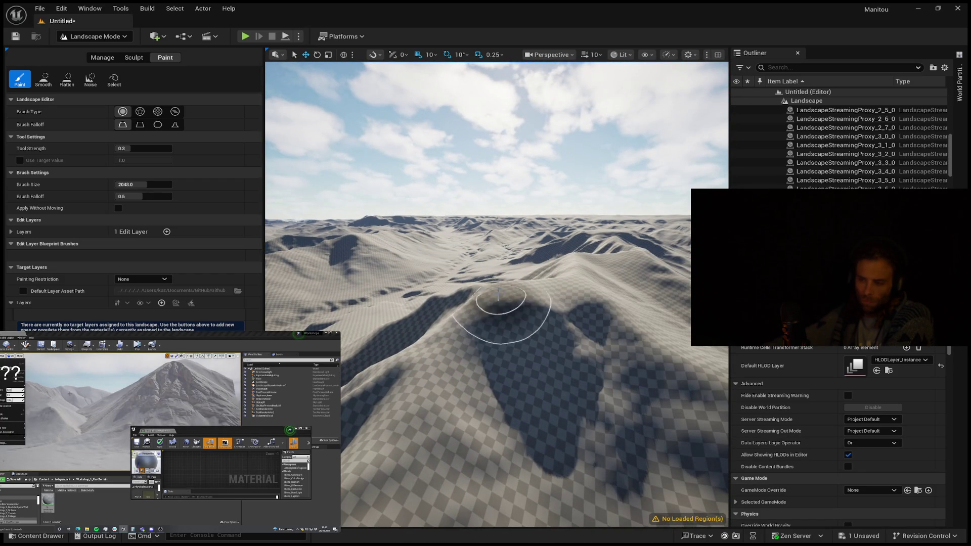
- Select the LandscapeStreamingProxy_3_5_0 section among the sculpted ridges
click(493, 286)
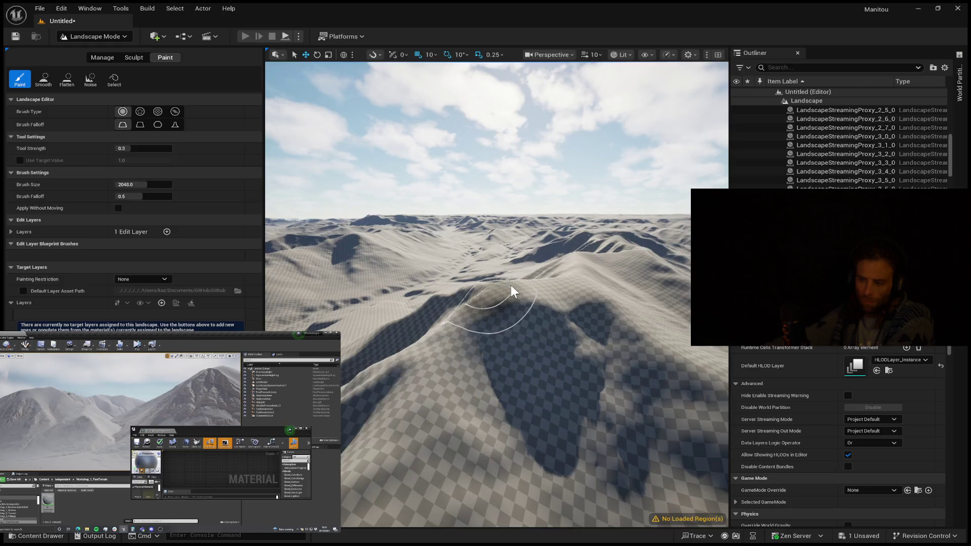
- Play the level, run the character forward over the slopes, then stop playing
key(alt+p)
key(w)
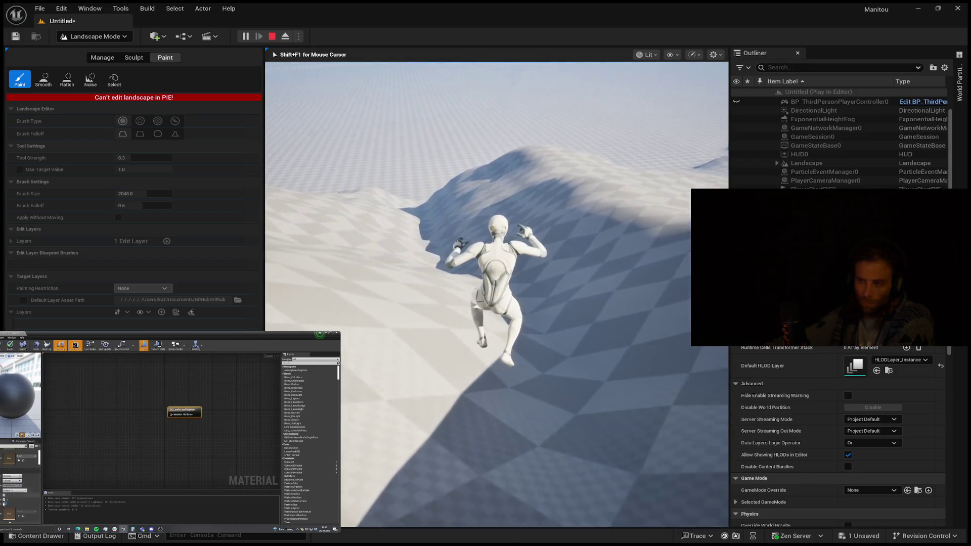
key(Escape)
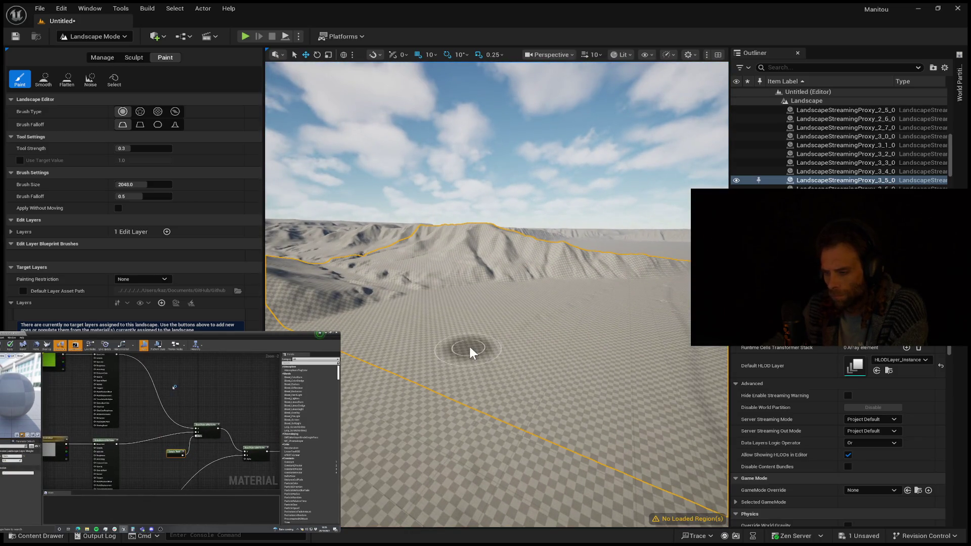
- Start Play In Editor again with Alt+P
key(alt+p)
- Capture the mouse in the game view and run the character onto the flat ground
click(512, 339)
key(w)
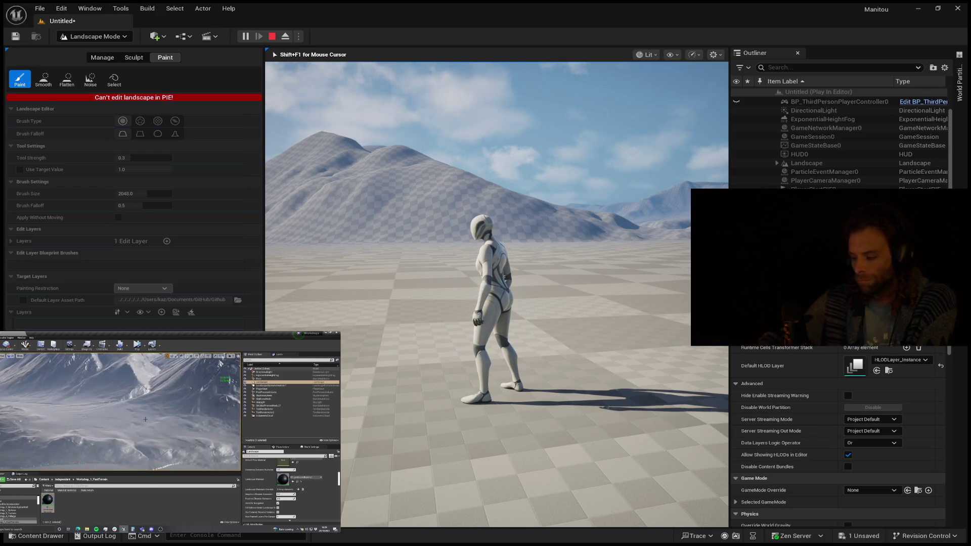
- Walk the third-person character across the mountain landscape with WASD, then exit Play mode with Esc
key(s)
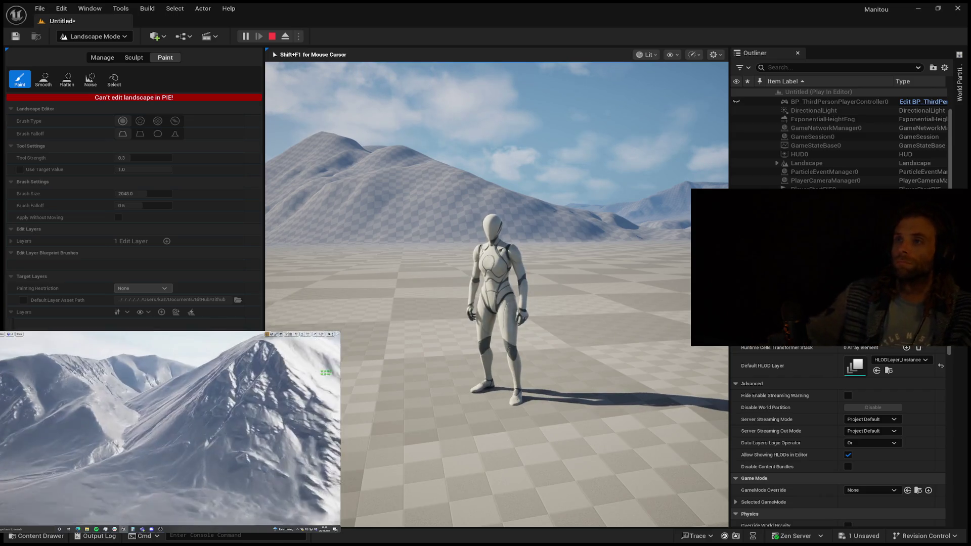
mouse_move(496, 294)
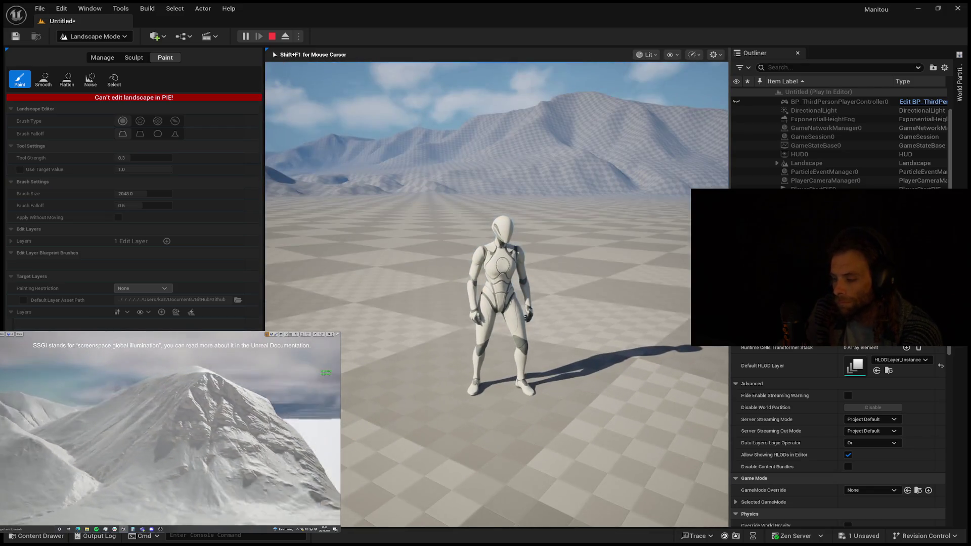
key(a)
key(w)
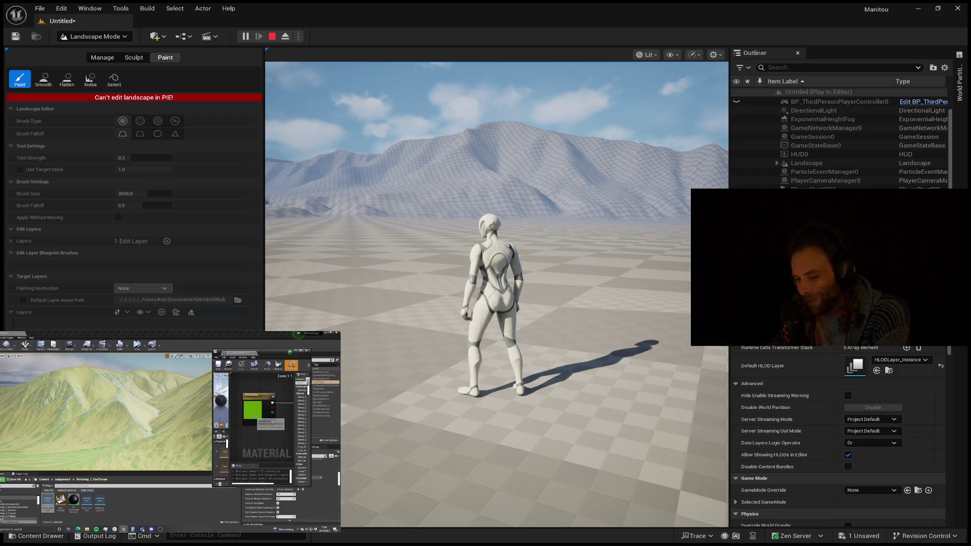
click(495, 303)
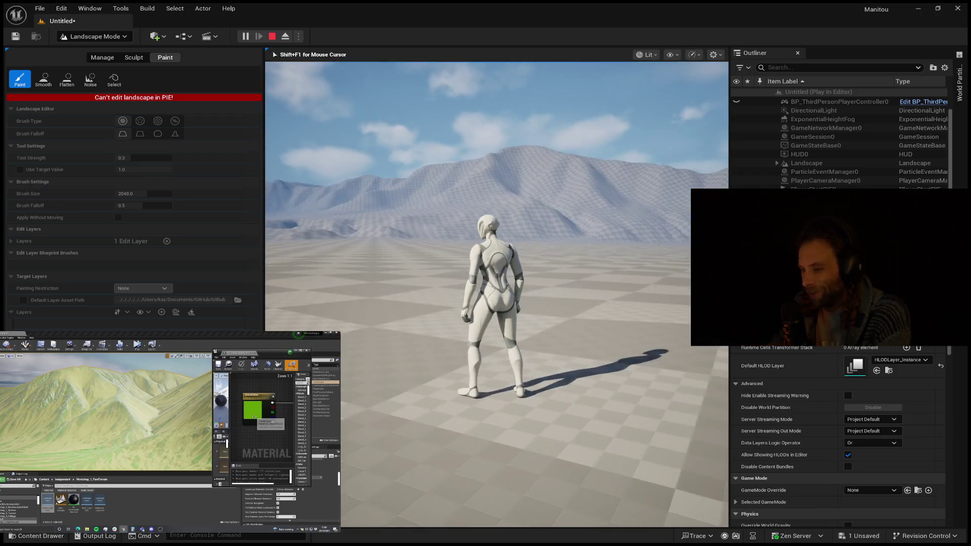
key(Escape)
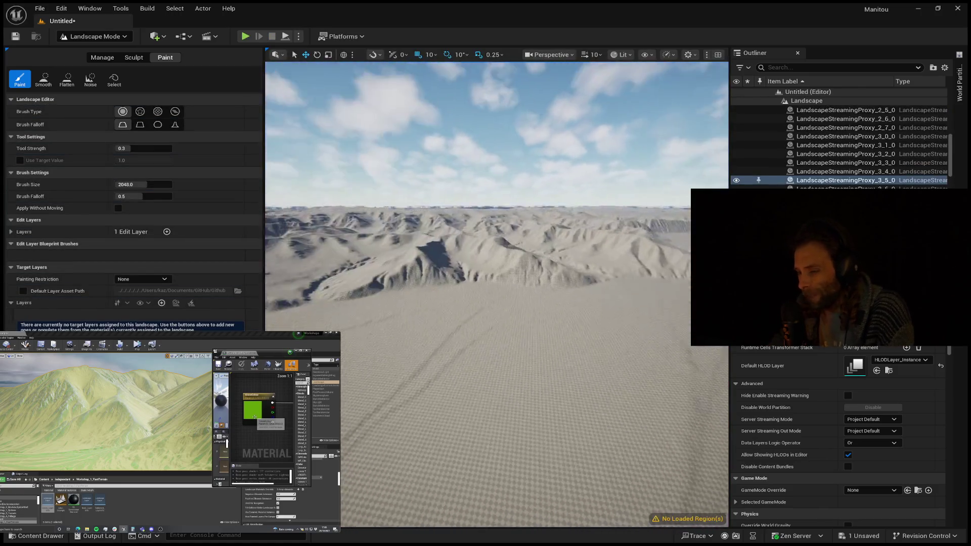
key(w)
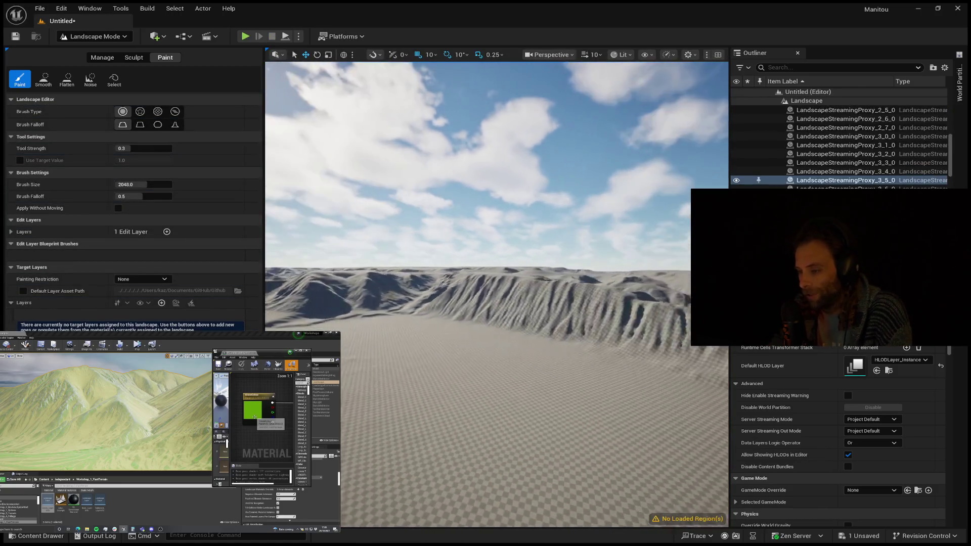
key(w)
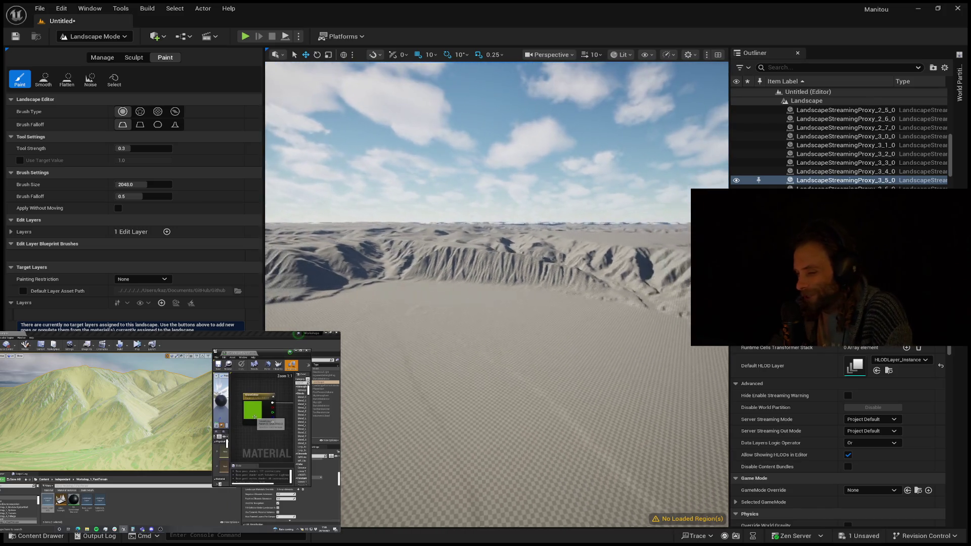
key(w)
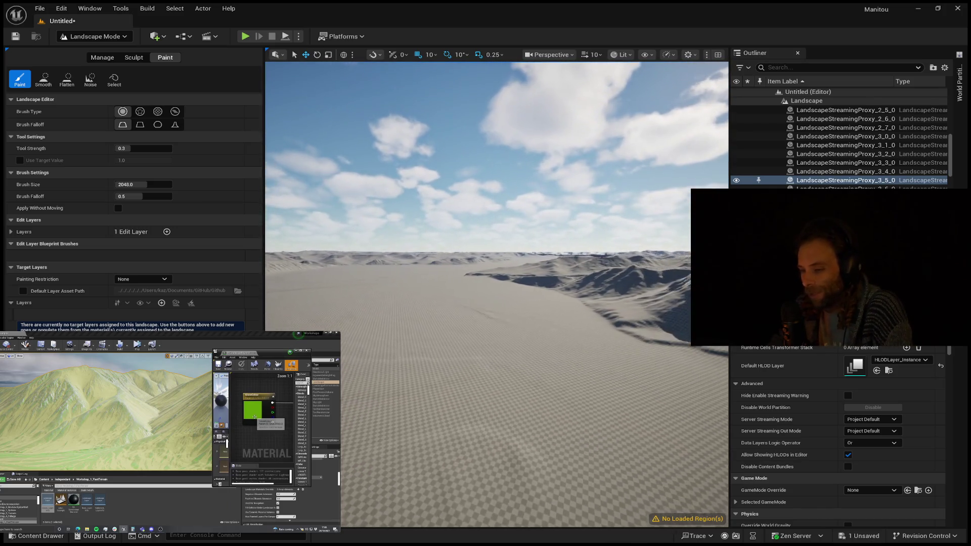
key(w)
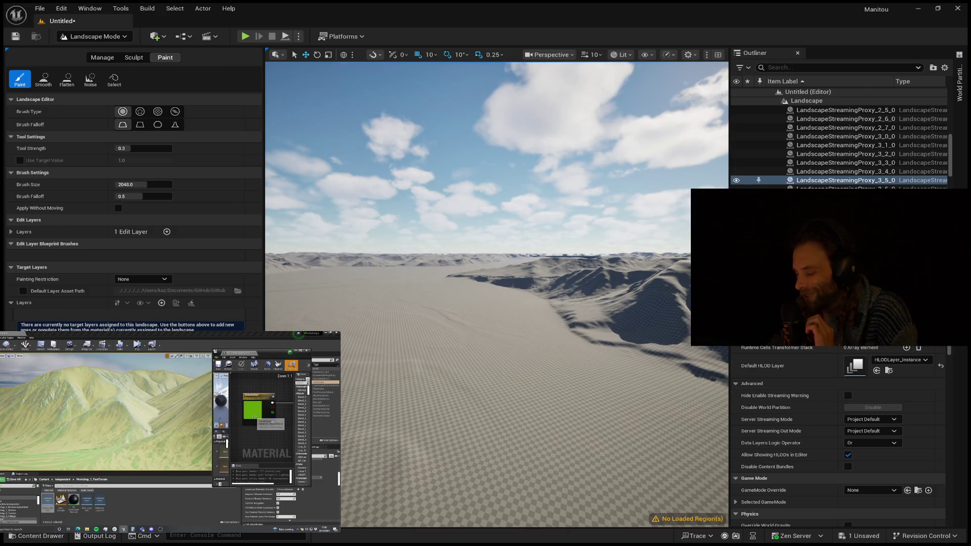
key(w)
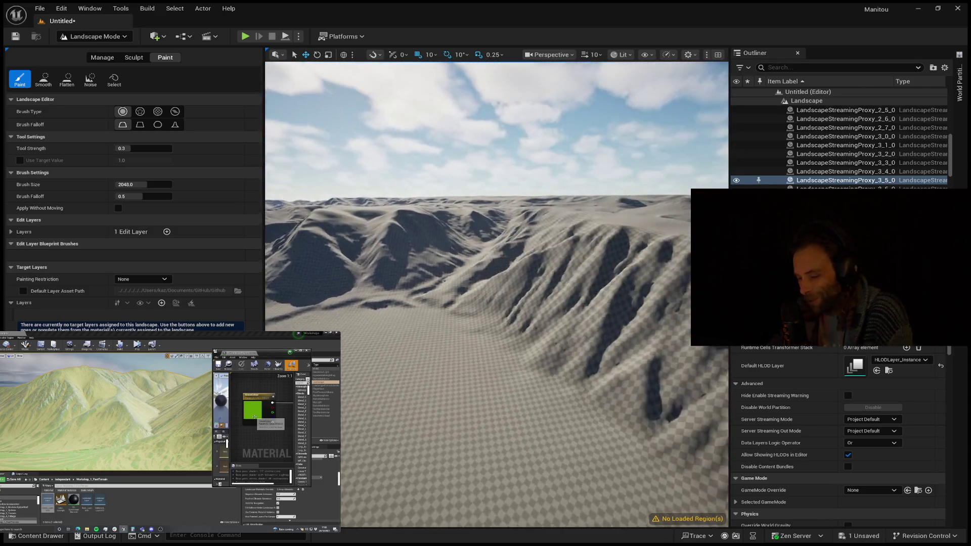
key(w)
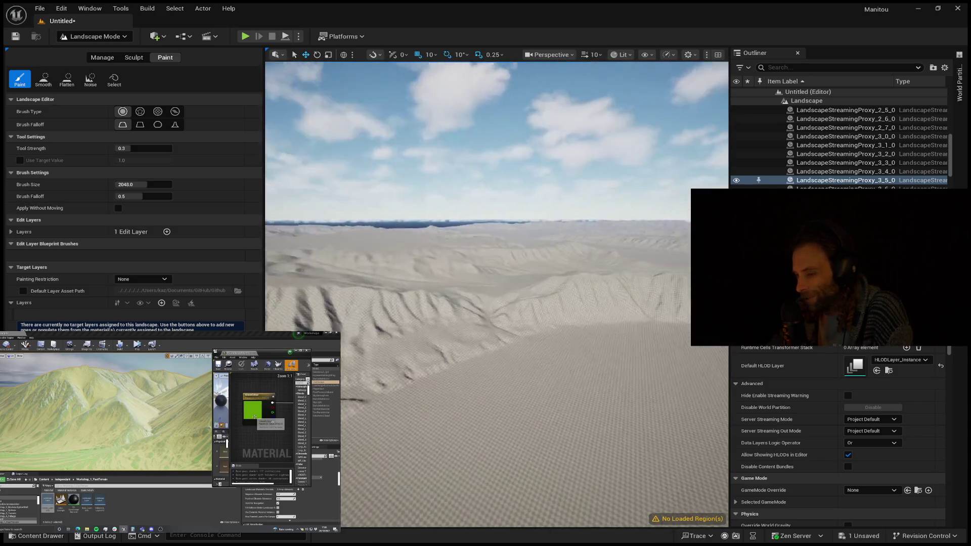
key(w)
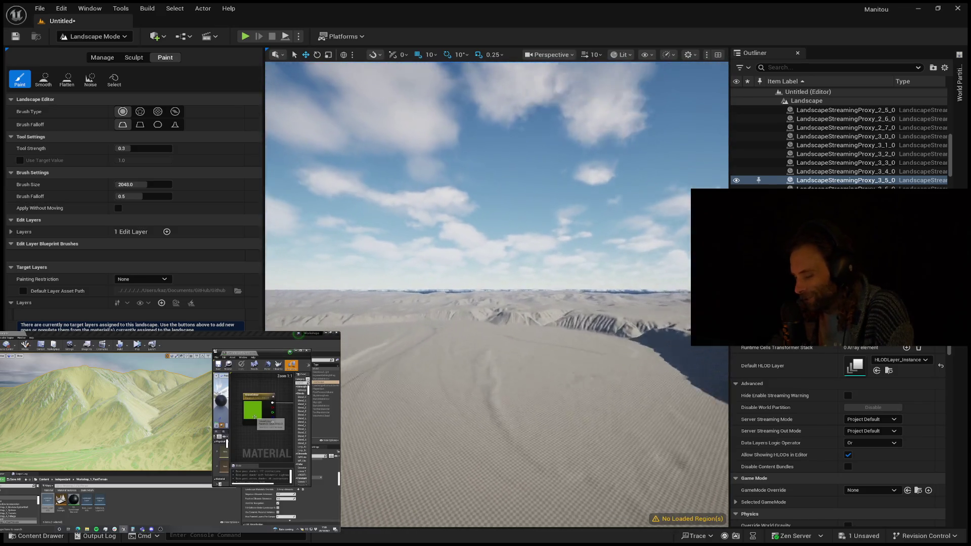
key(w)
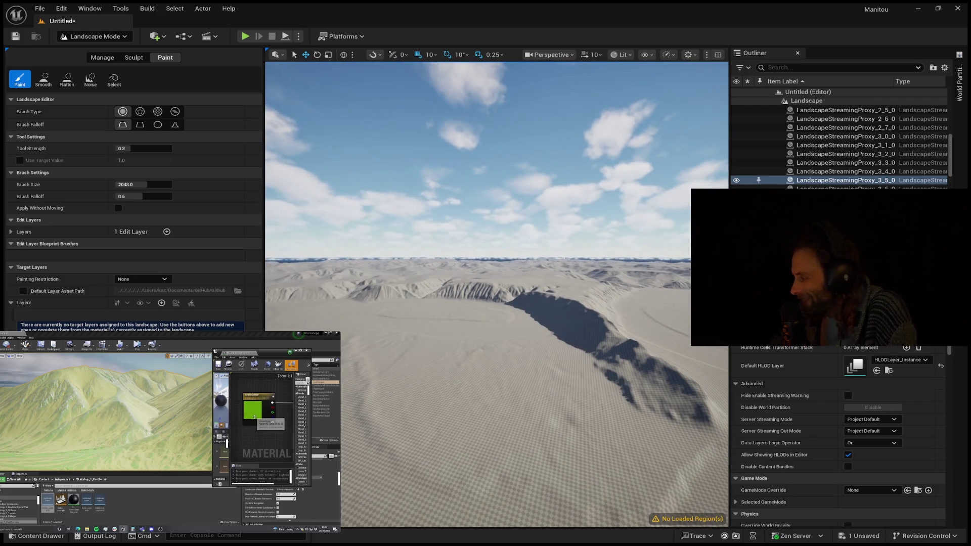
key(w)
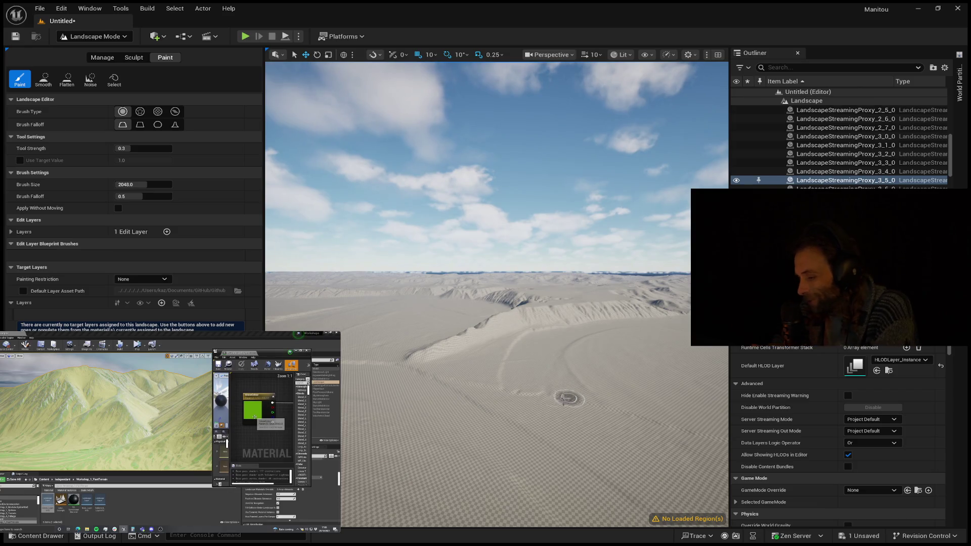
key(w)
key(w)
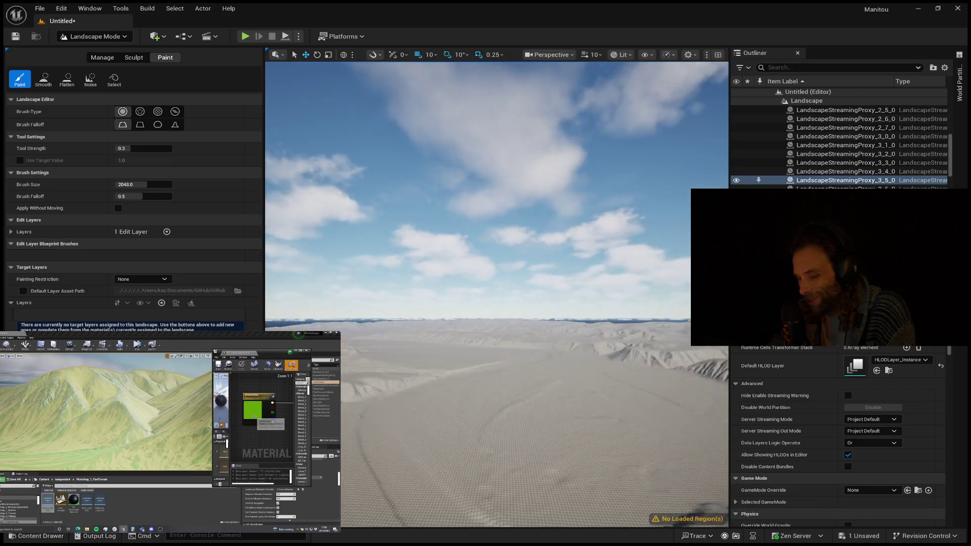
key(w)
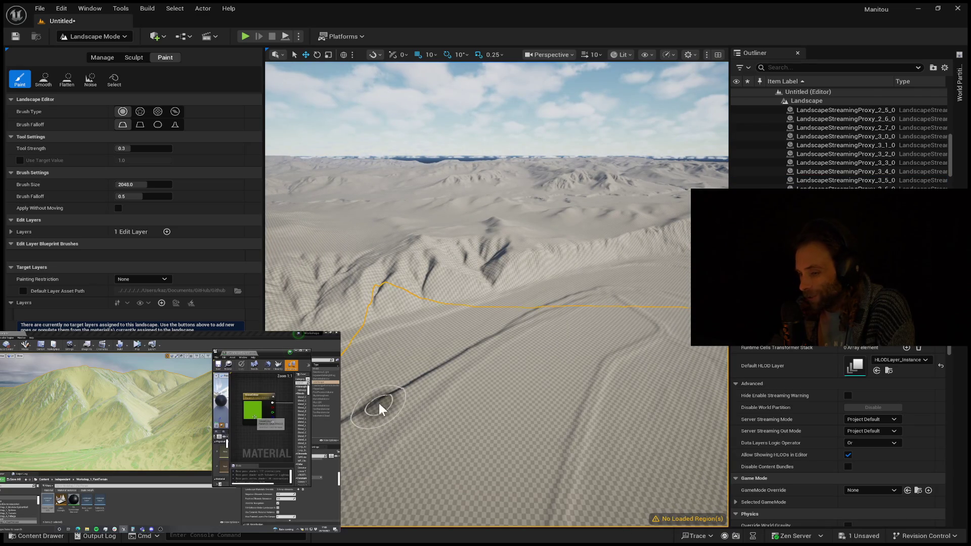
key(alt+p)
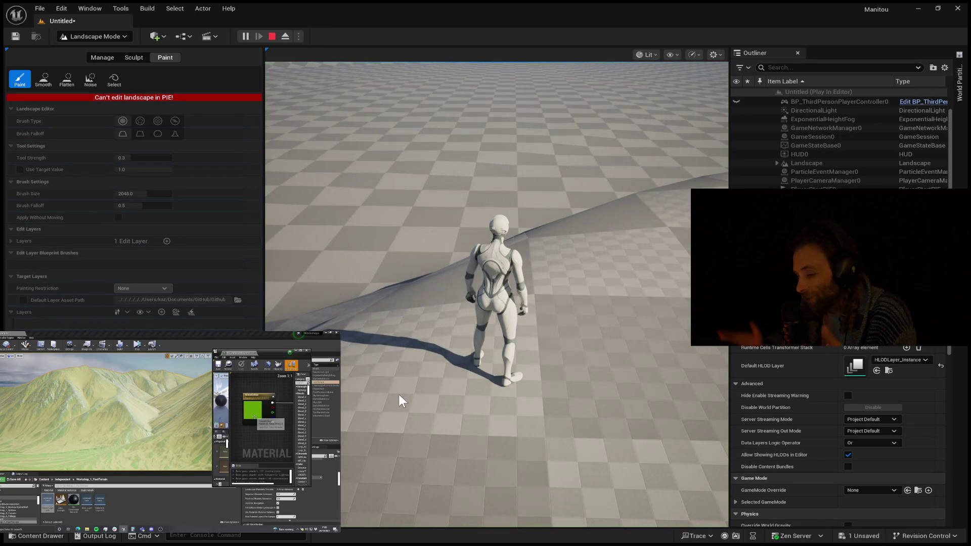
- Run the character toward the hills and steer it left toward the ridge, then stop playing with Esc
click(420, 418)
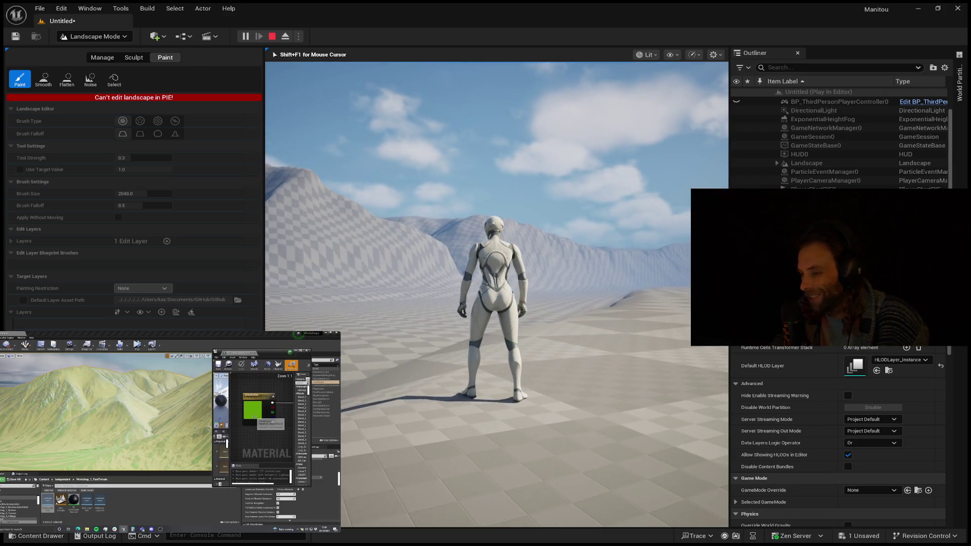
key(d)
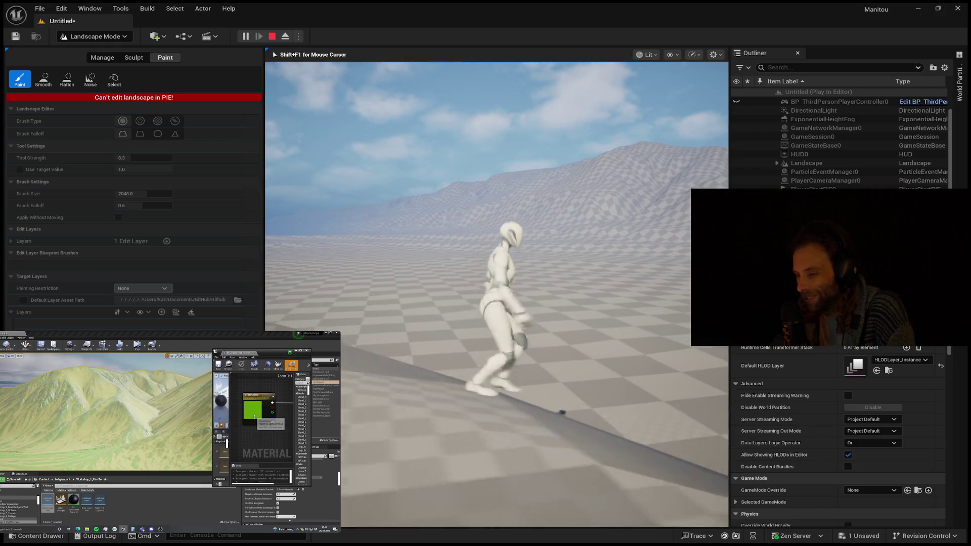
key(s)
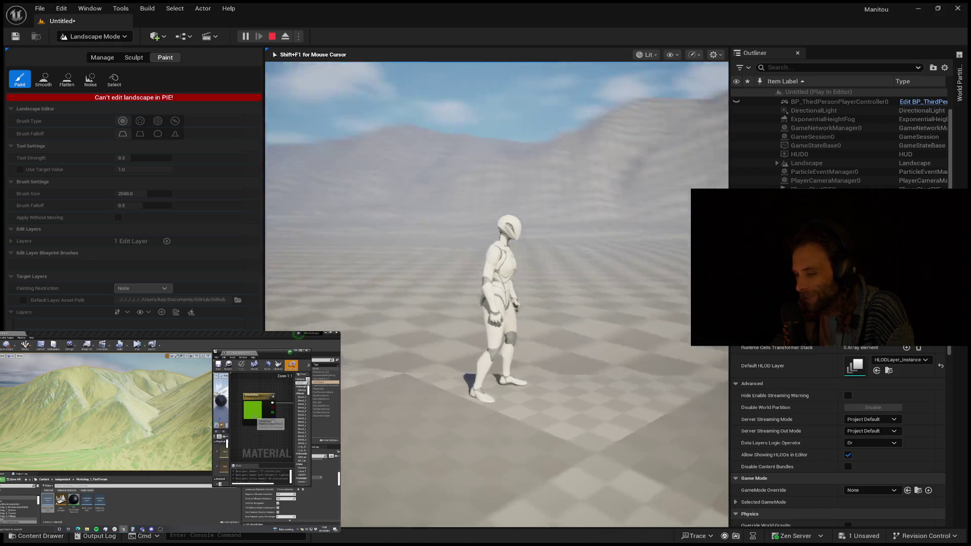
key(w)
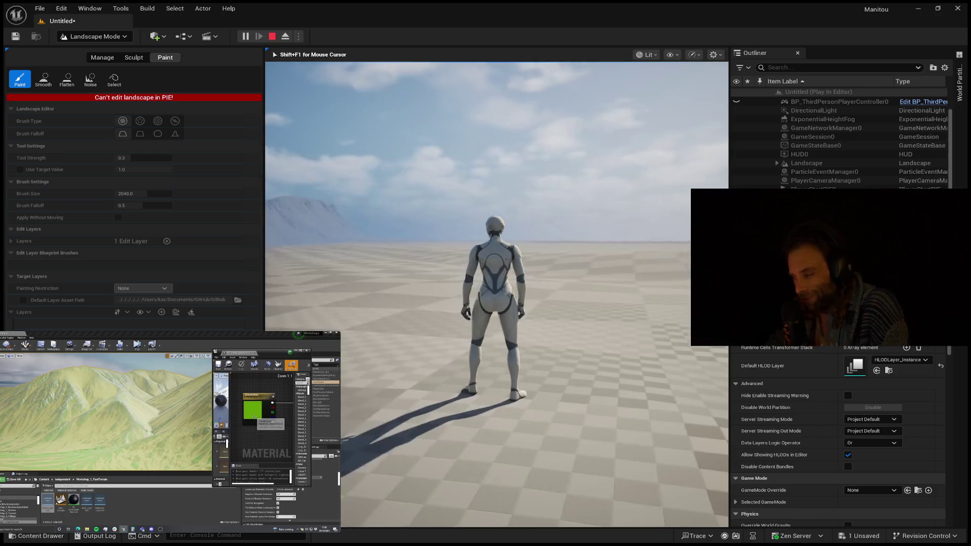
key(w)
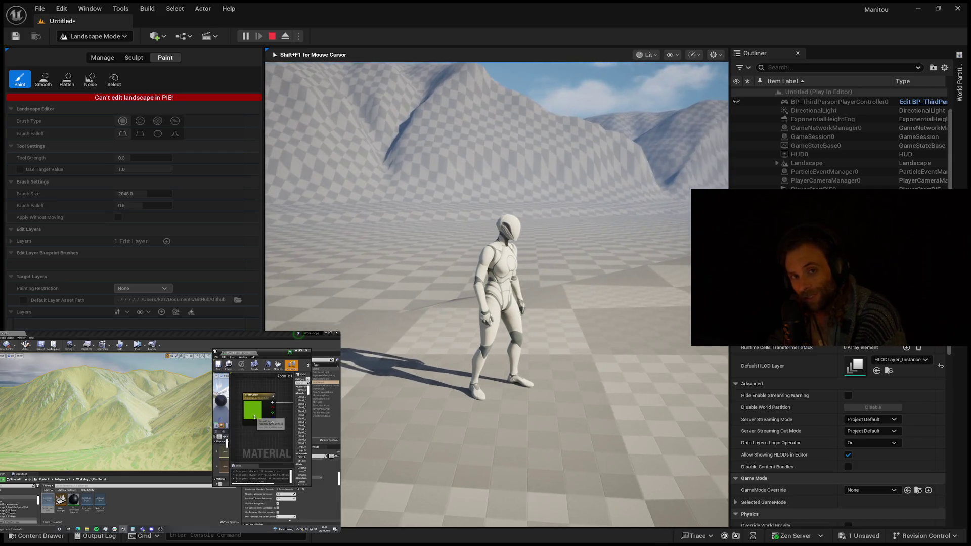
key(w)
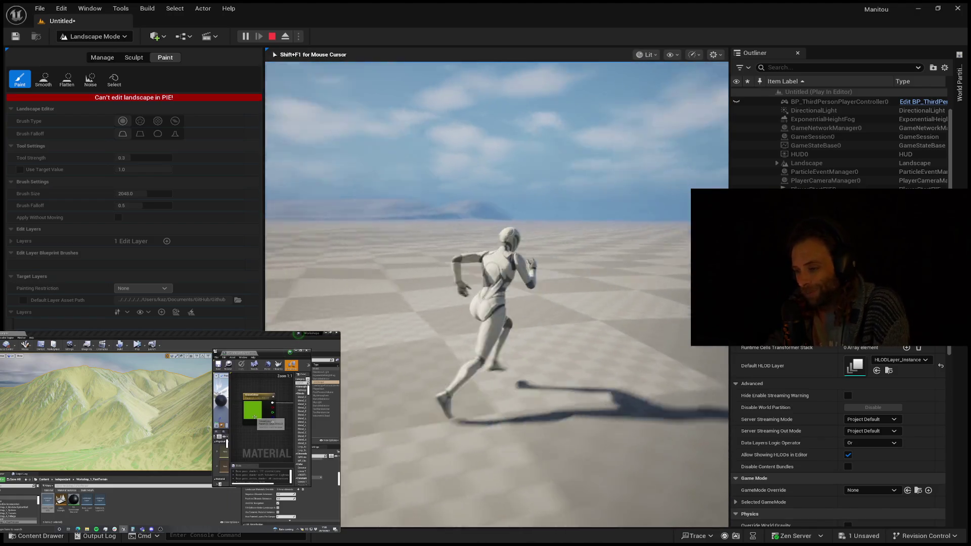
key(a)
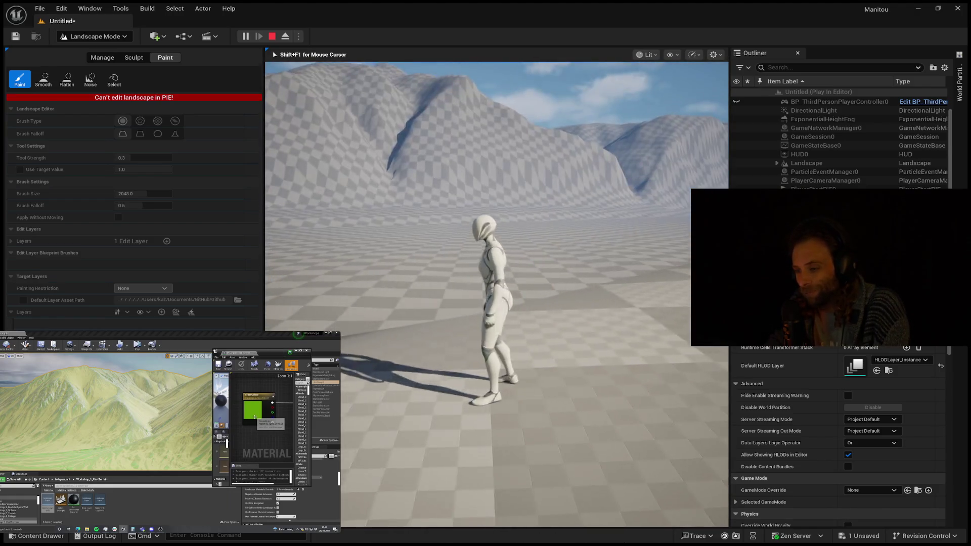
key(Escape)
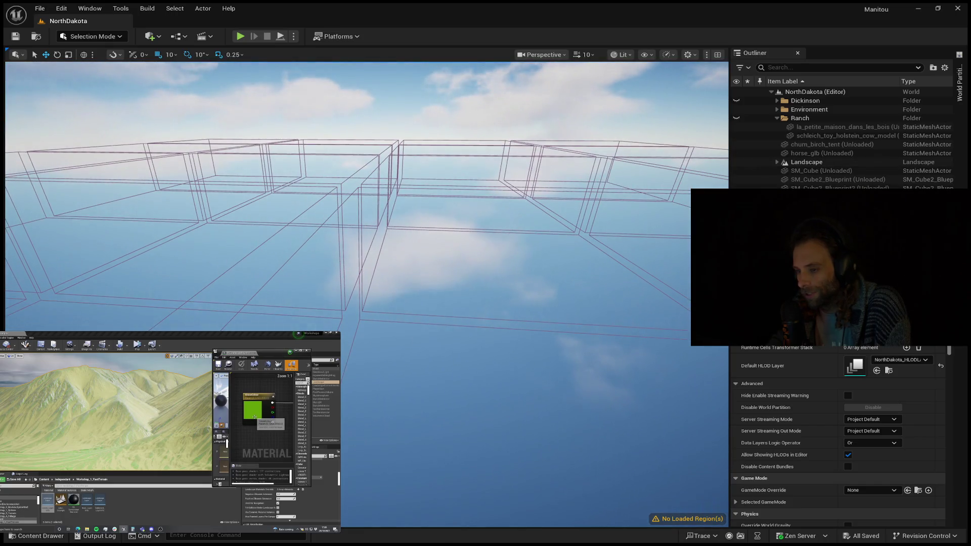
- Show the NorthDakota level's World Partition map with its grid of landscape regions
click(958, 86)
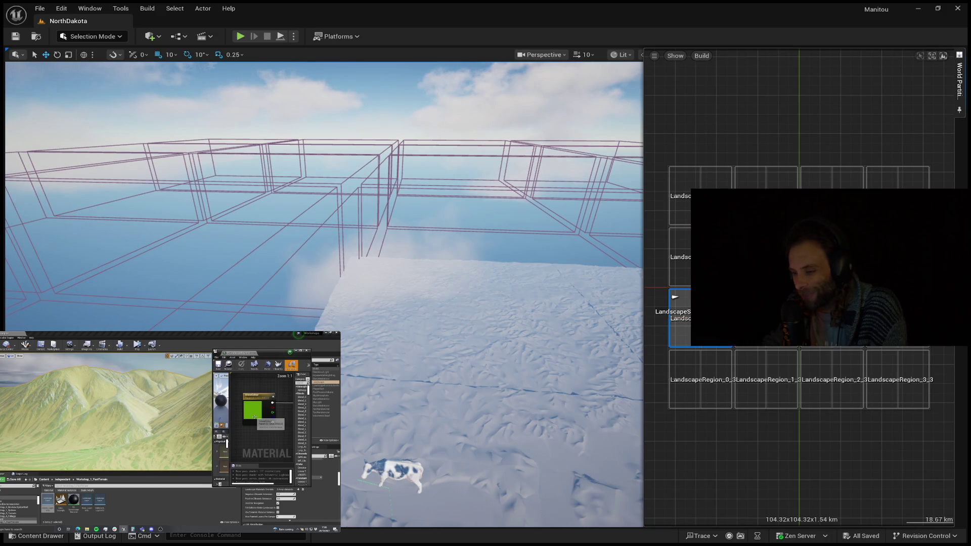
- Frame a landscape region by double-clicking it, then marquee-select a block of neighbouring region cells
double_click(675, 296)
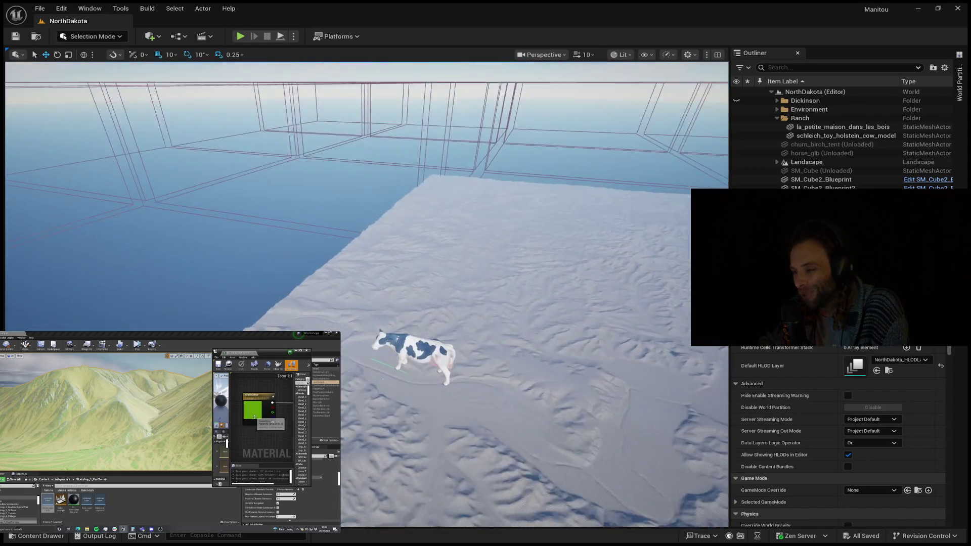
click(960, 100)
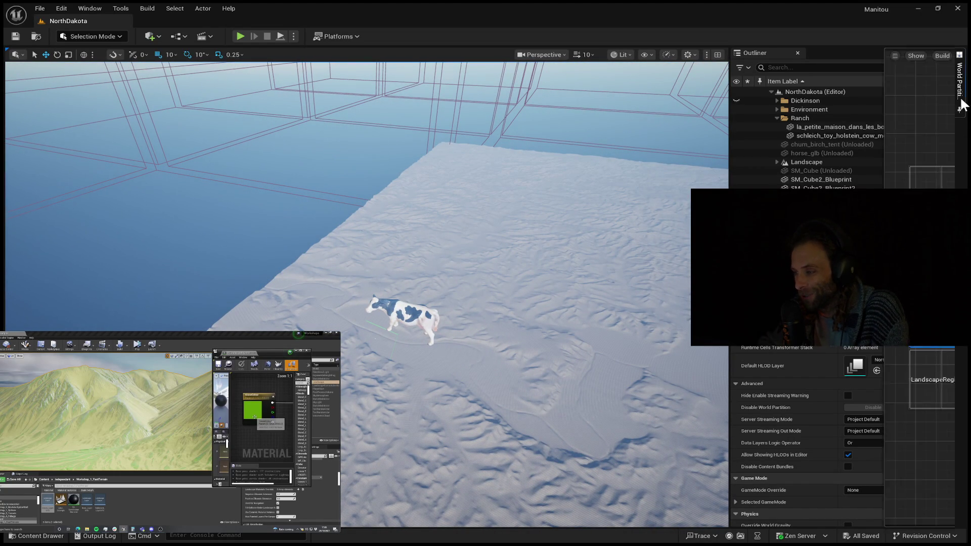
mouse_move(700, 416)
mouse_down()
mouse_move(698, 147)
mouse_move(814, 151)
mouse_move(790, 147)
mouse_up()
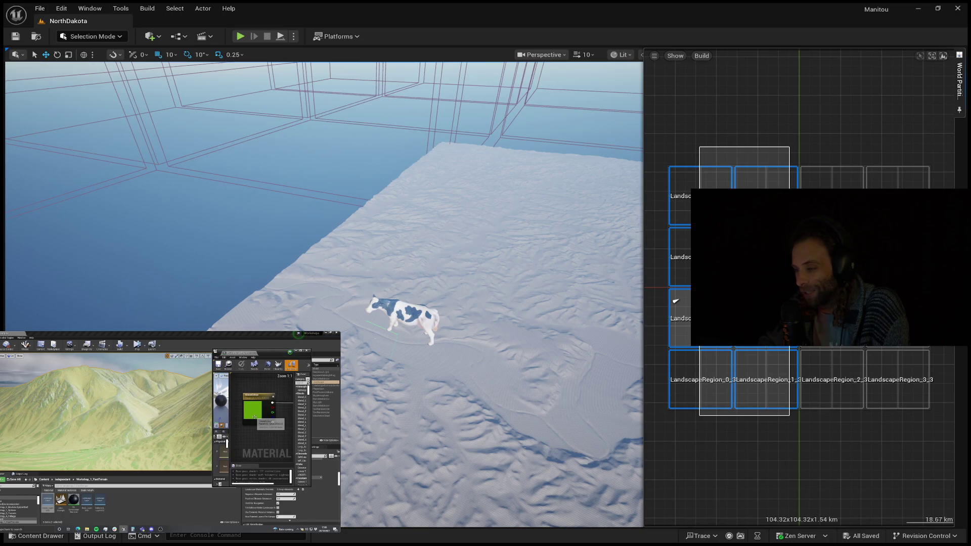
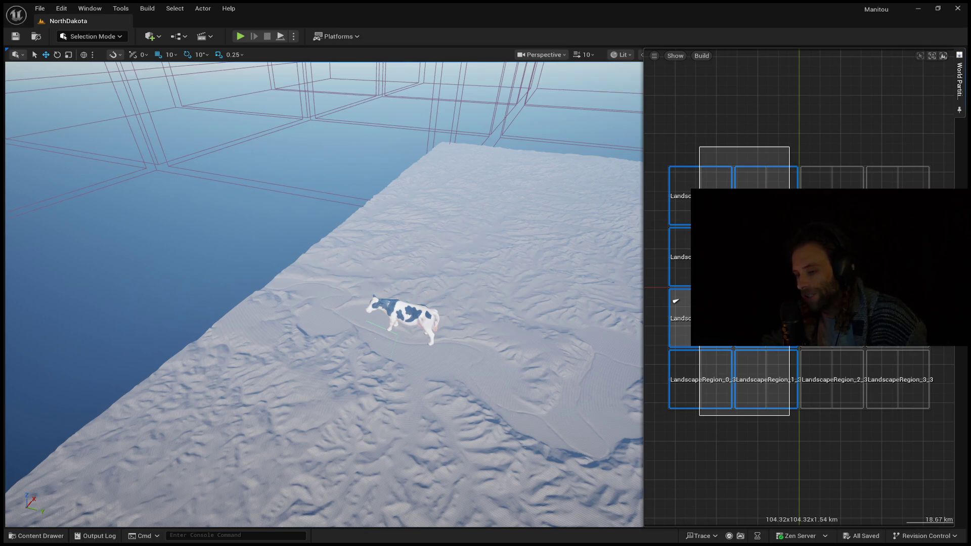
- Jump to the landscape region by the cow and fly around to inspect the eroded badlands terrain
double_click(676, 301)
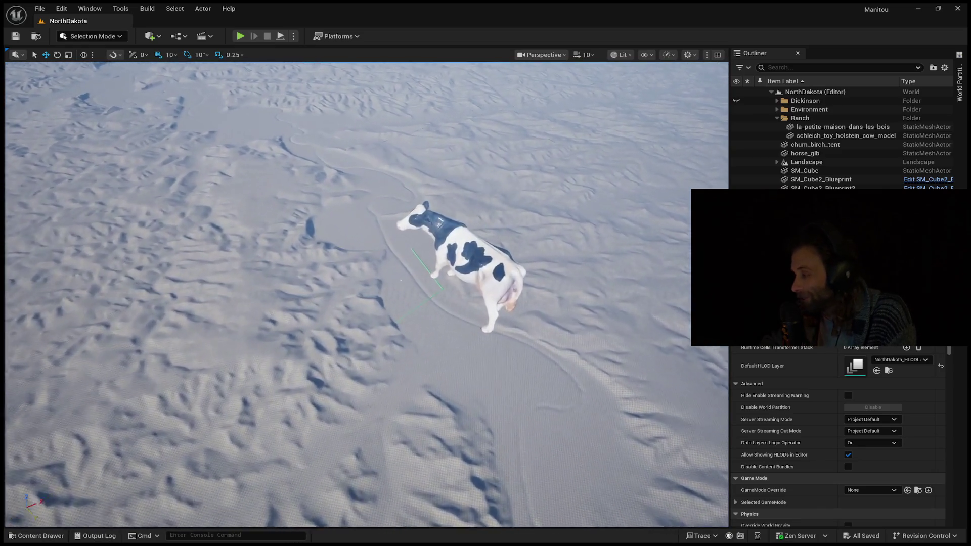
scroll(366, 294, up, 3)
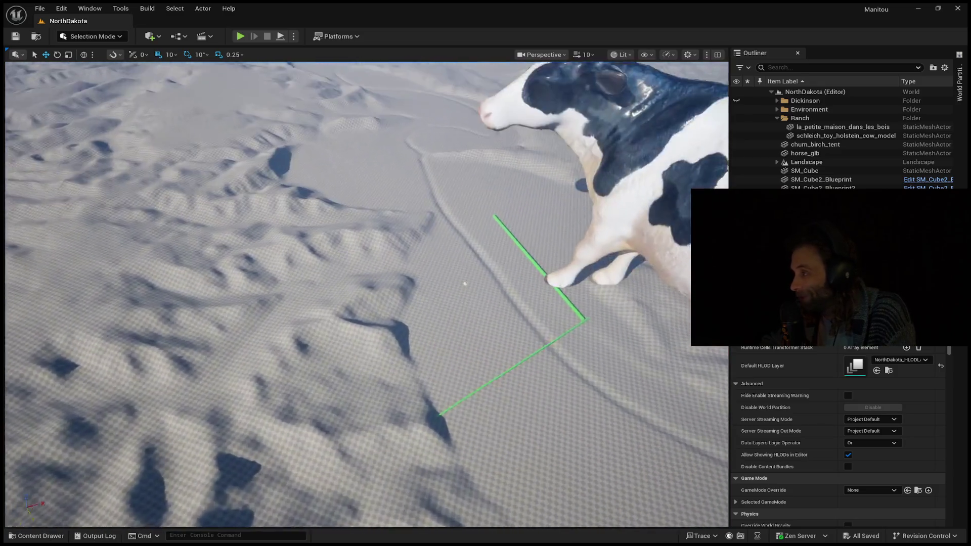
scroll(367, 294, up, 3)
mouse_move(367, 293)
mouse_down()
mouse_move(354, 243)
mouse_move(379, 233)
mouse_up()
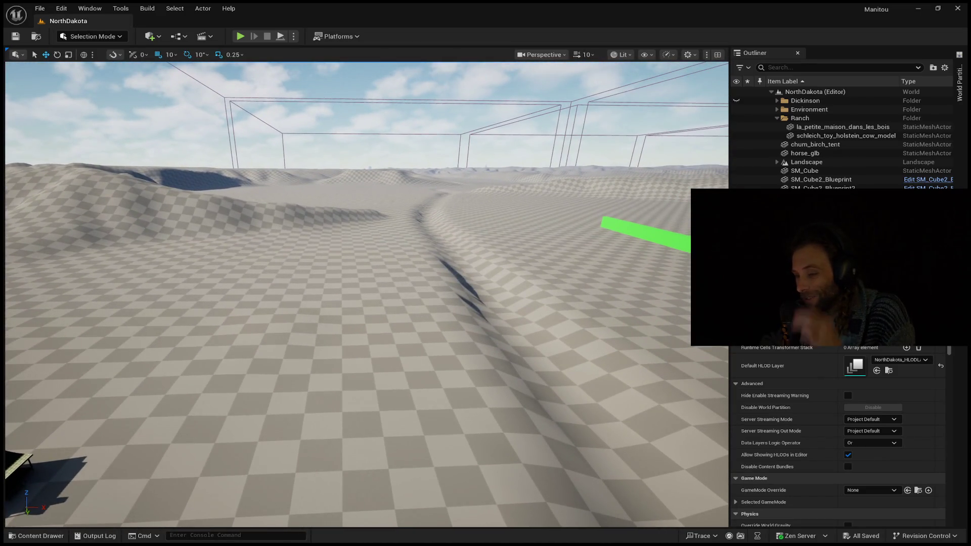
mouse_move(379, 233)
mouse_down()
mouse_move(405, 207)
mouse_move(405, 222)
mouse_up()
scroll(404, 218, down, 2)
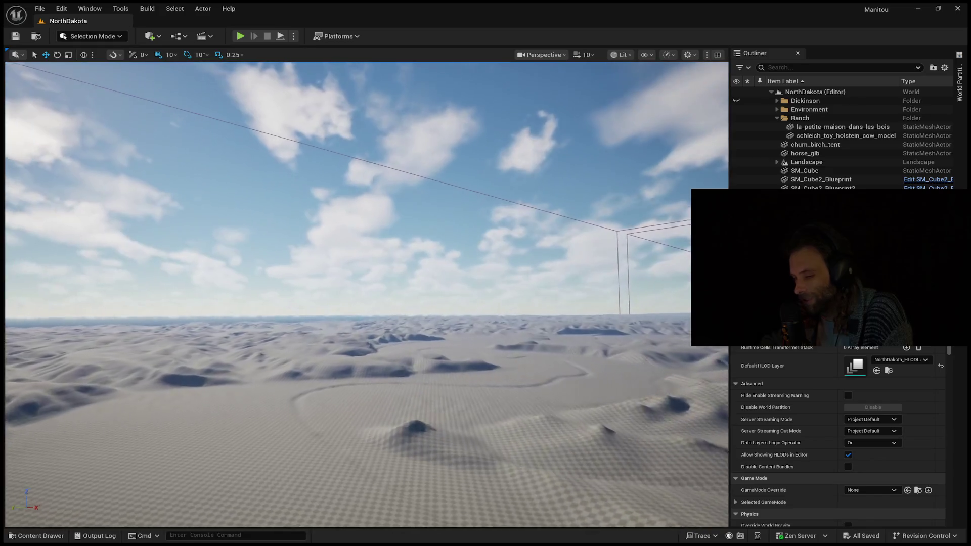
- Fly low over the NorthDakota landscape, surveying the winding river channel and ridges toward the horizon
key(w)
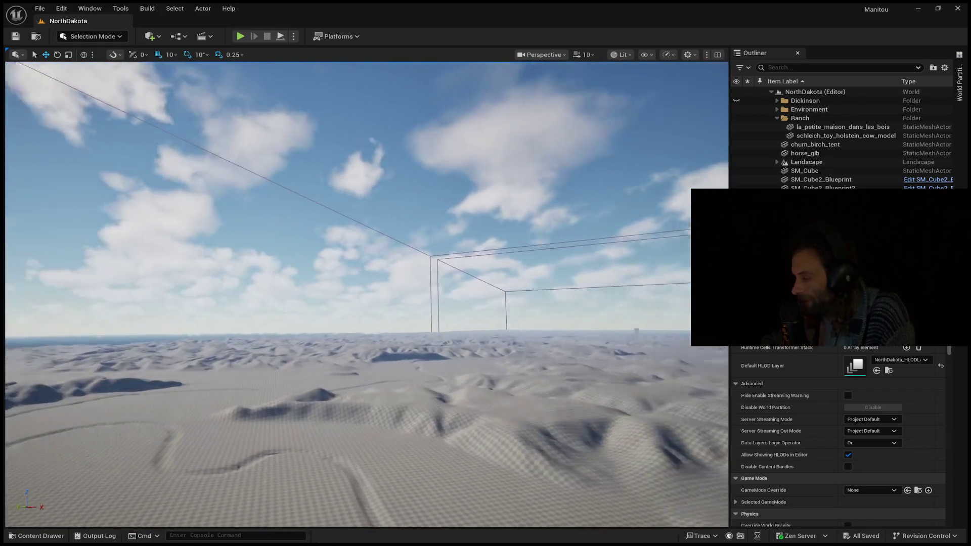
key(s)
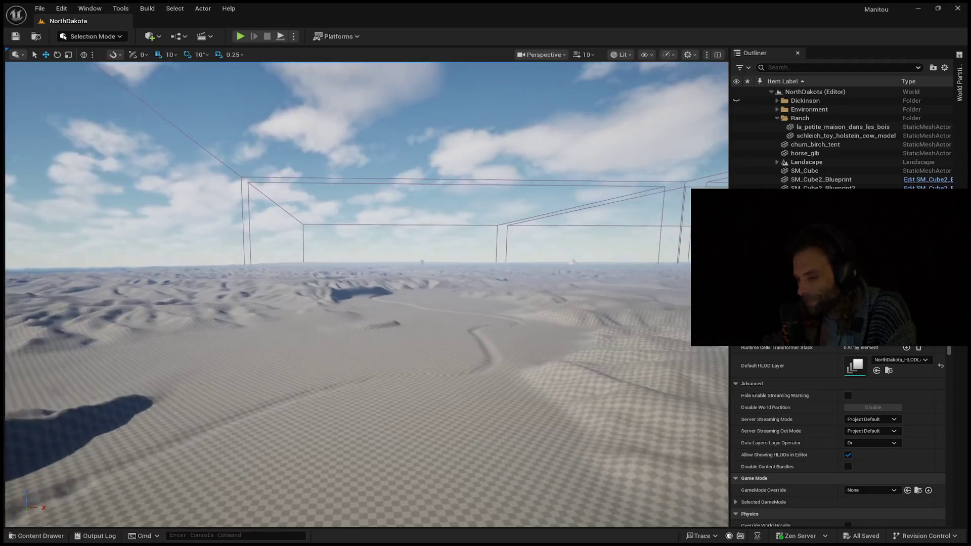
key(w)
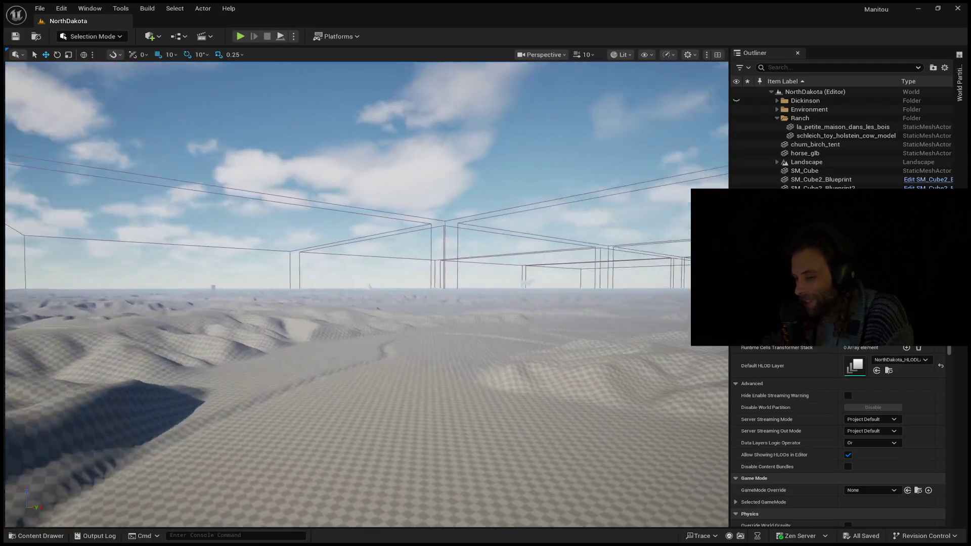
key(w)
key(w)
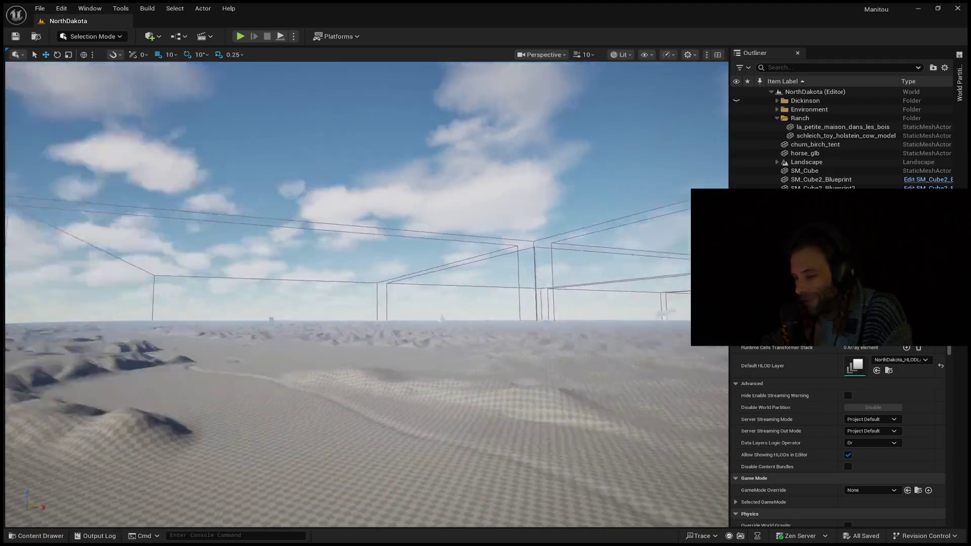
key(w)
key(w)
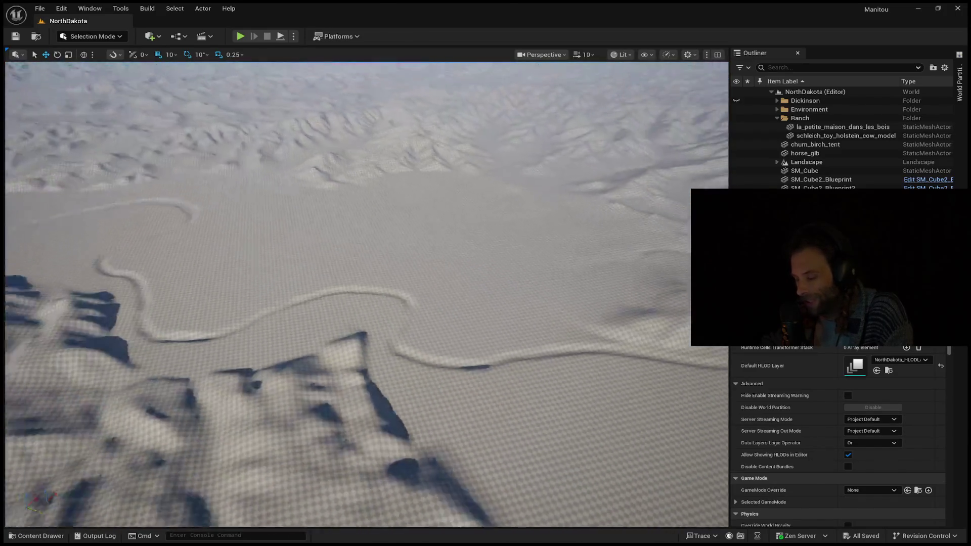
key(w)
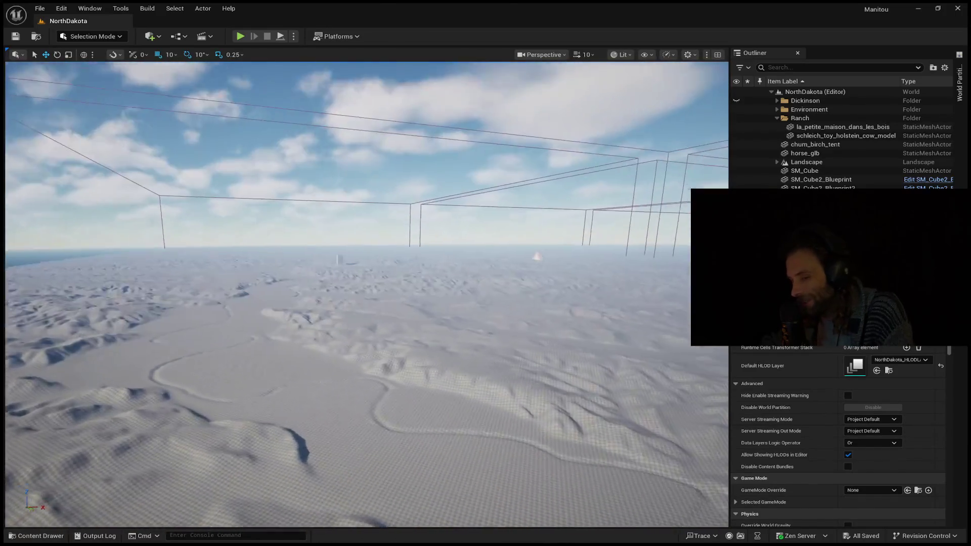
key(w)
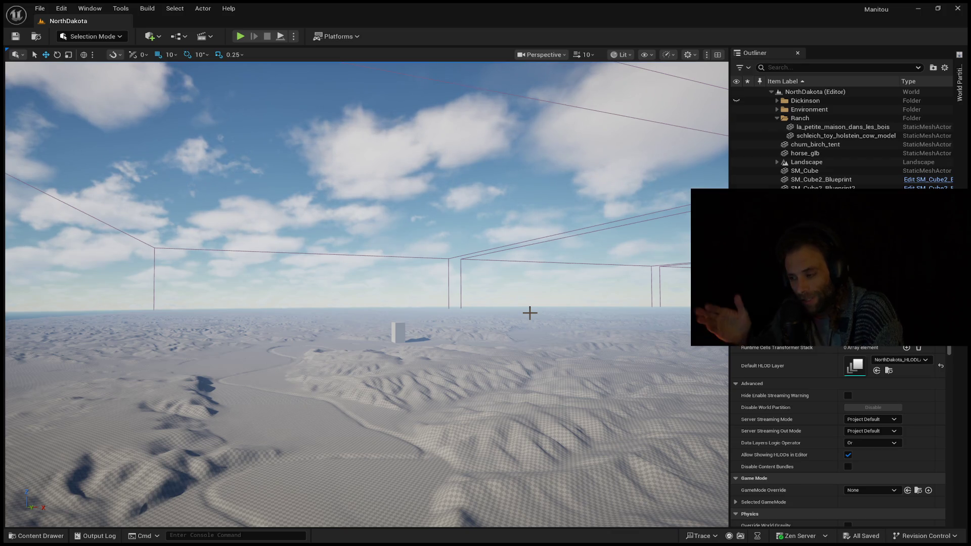
mouse_move(431, 361)
mouse_down()
mouse_move(392, 330)
mouse_move(434, 363)
mouse_up()
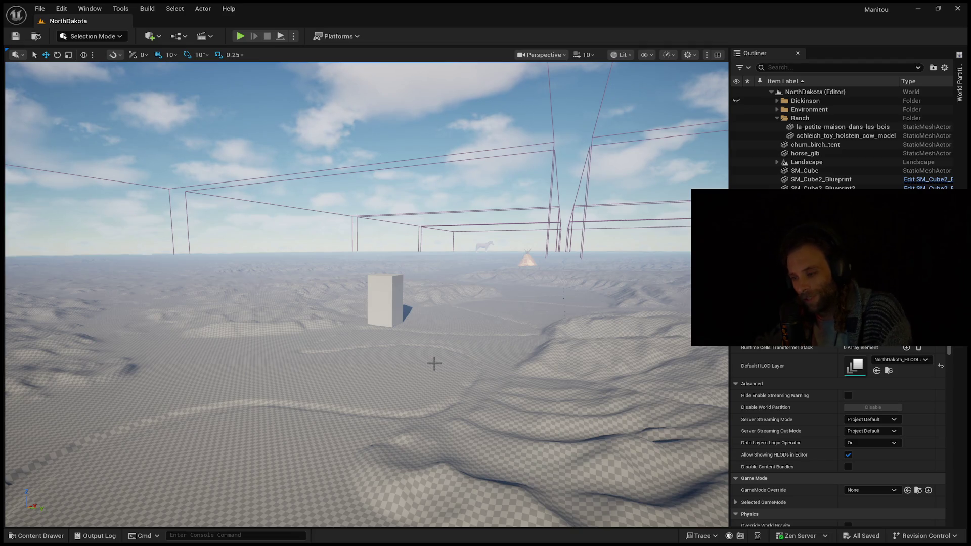
mouse_move(344, 310)
mouse_down()
mouse_move(349, 338)
mouse_move(354, 316)
mouse_up()
mouse_move(423, 349)
mouse_down()
mouse_move(423, 326)
mouse_move(422, 349)
mouse_up()
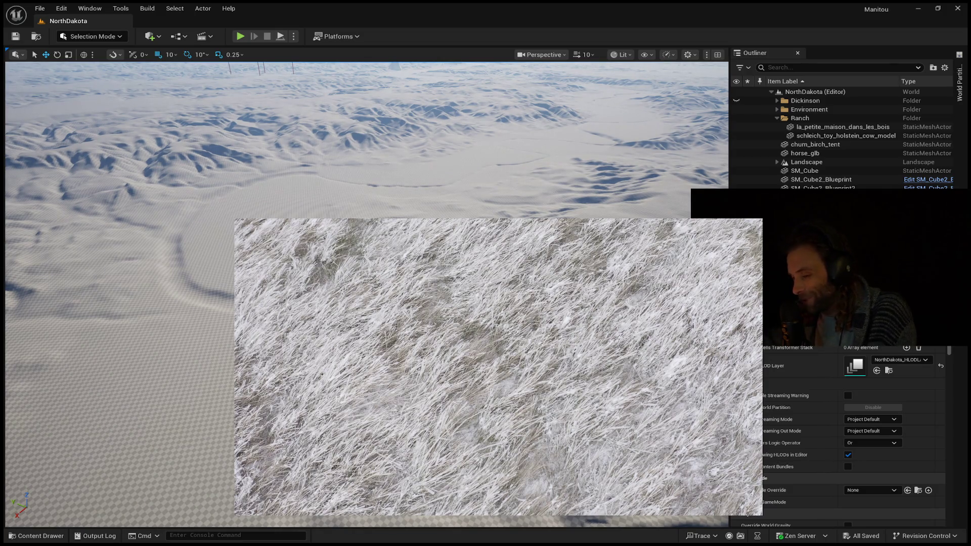
- Fly the camera forward and up to look across the landscape toward the wireframe boxes and sky
mouse_move(355, 304)
mouse_down()
mouse_move(354, 276)
mouse_move(390, 250)
mouse_move(395, 304)
mouse_move(392, 231)
mouse_up()
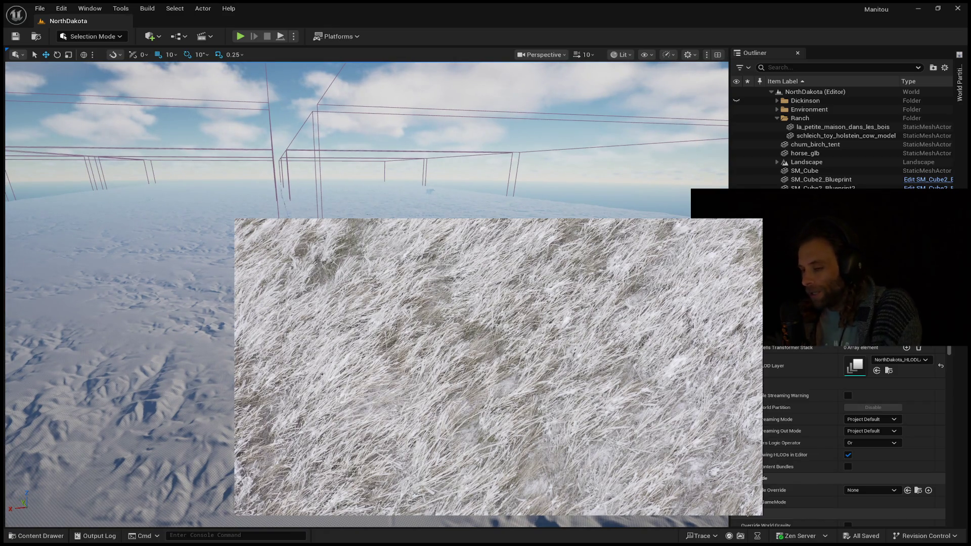
click(40, 8)
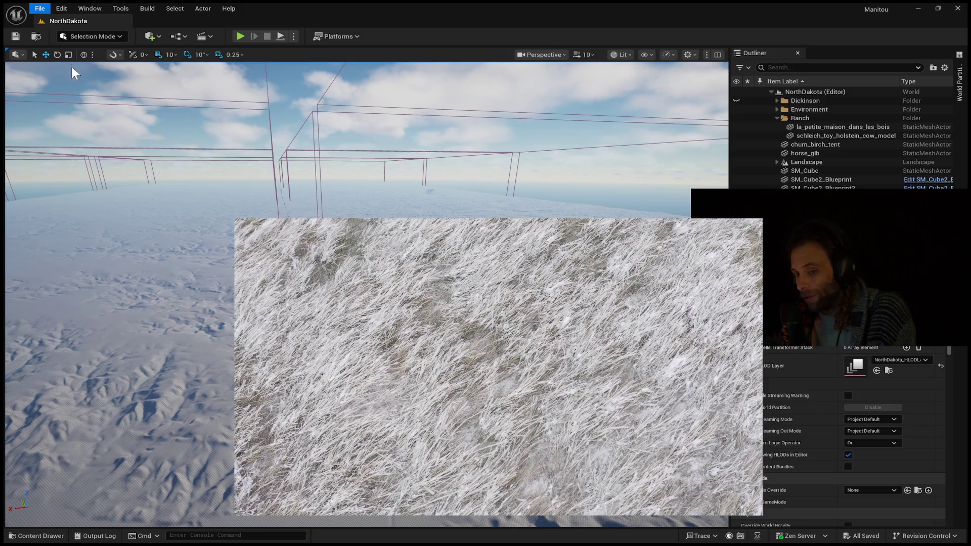
click(72, 47)
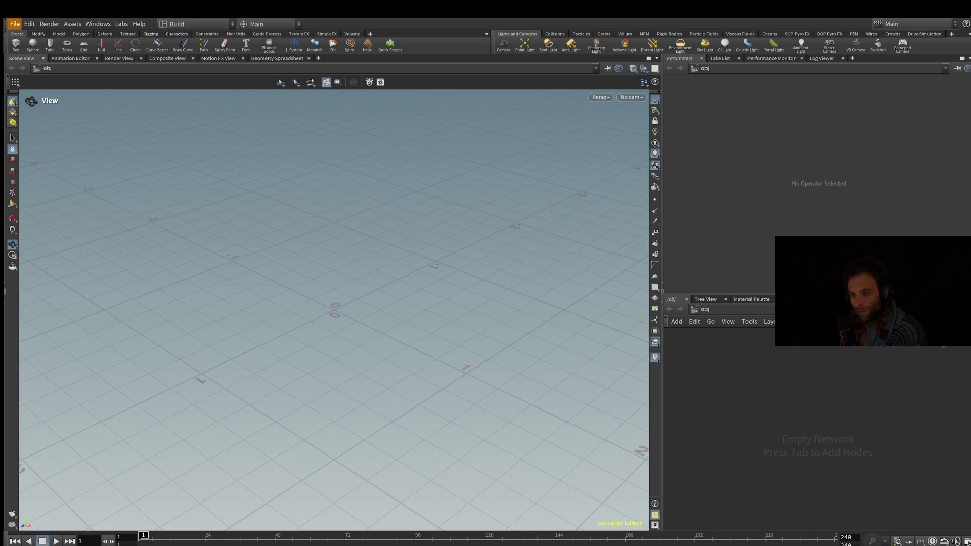
- Undo the last change and dive into geo1 to see its heightfield nodes
key(ctrl+z)
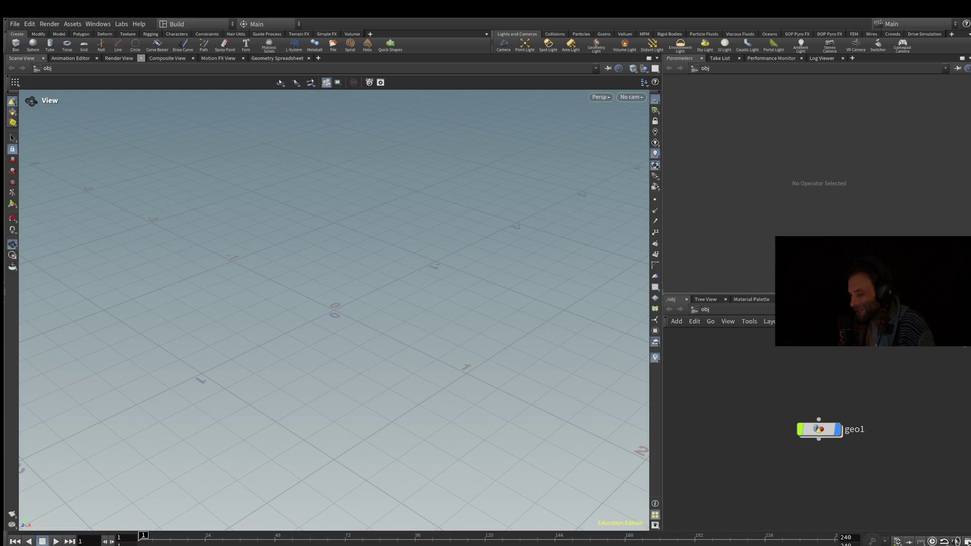
double_click(819, 429)
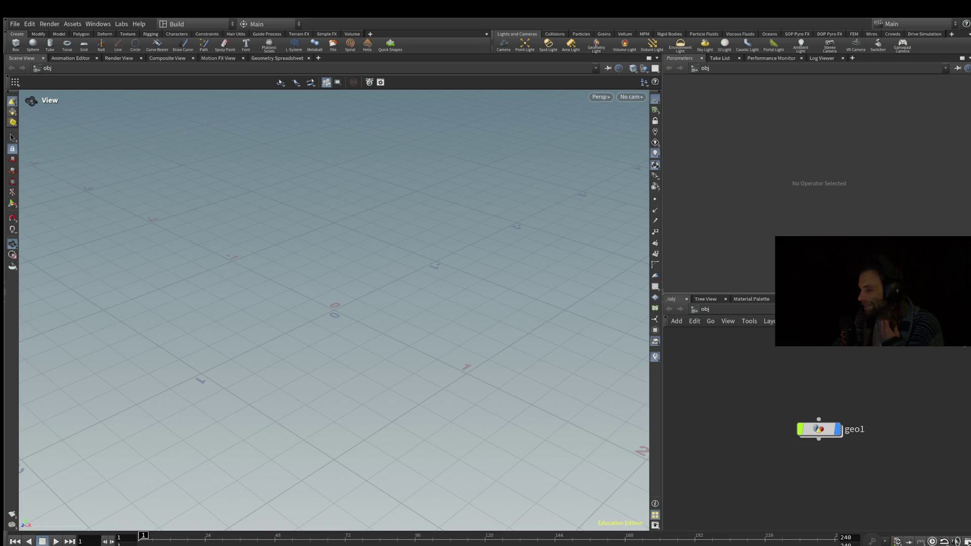
double_click(819, 429)
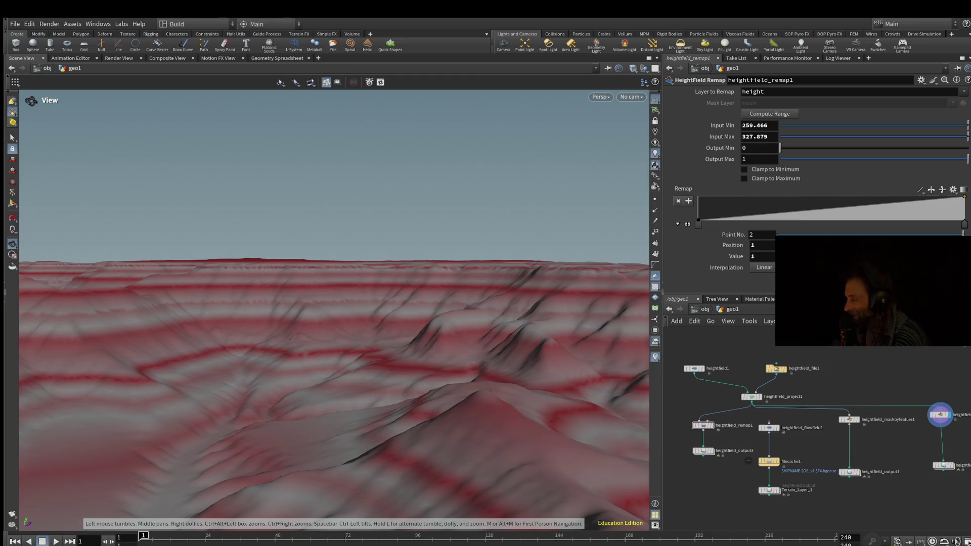
- Tumble the camera over the heightfield to view the red-and-white banded terrain from above
drag(334, 303, 308, 313)
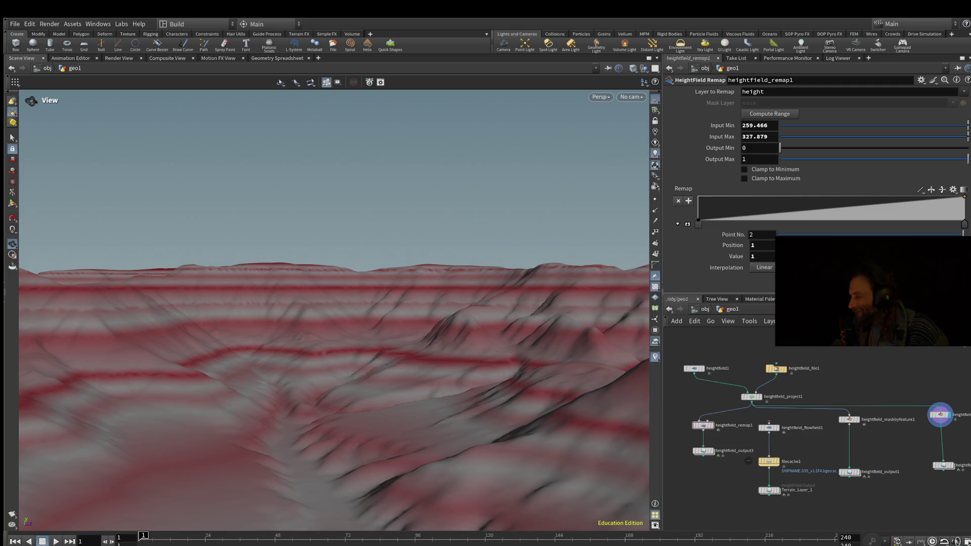
mouse_move(323, 304)
mouse_down()
mouse_move(323, 203)
mouse_move(334, 314)
mouse_move(334, 248)
mouse_up()
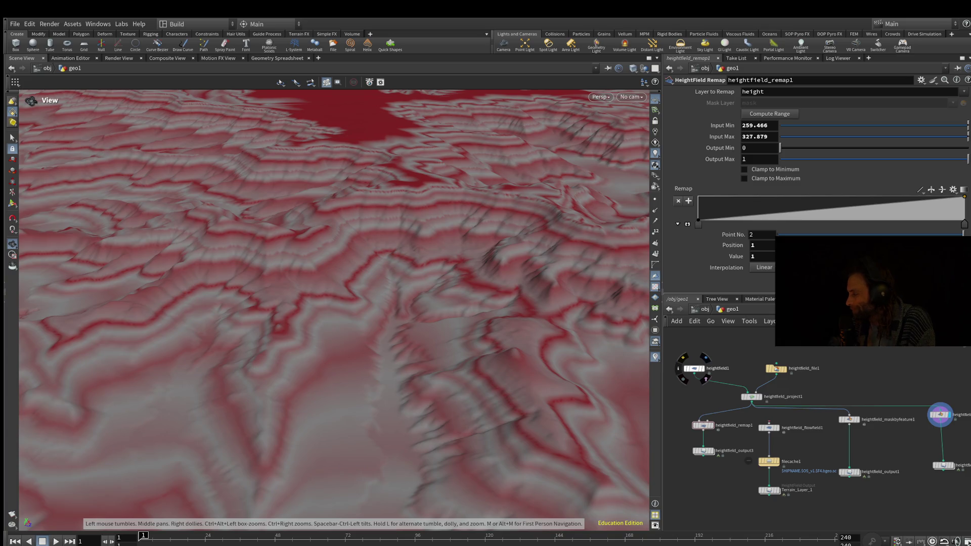
- Orbit and pull the viewport back to show a wide stretch of banded terrain against the sky
scroll(816, 424, up, 5)
drag(334, 304, 334, 258)
scroll(817, 425, down, 5)
mouse_move(334, 303)
mouse_down()
mouse_move(374, 304)
mouse_move(334, 324)
mouse_move(334, 374)
mouse_move(284, 397)
mouse_move(284, 372)
mouse_up()
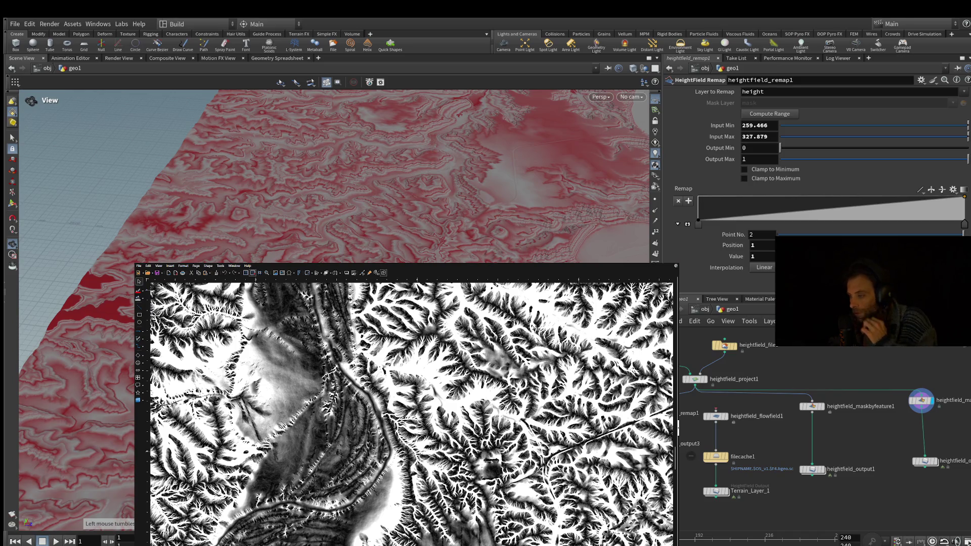
- Switch to LibreOffice Draw and scroll to the banded grayscale heightmap with the dark winding river
key(alt+Tab)
key(alt+Tab)
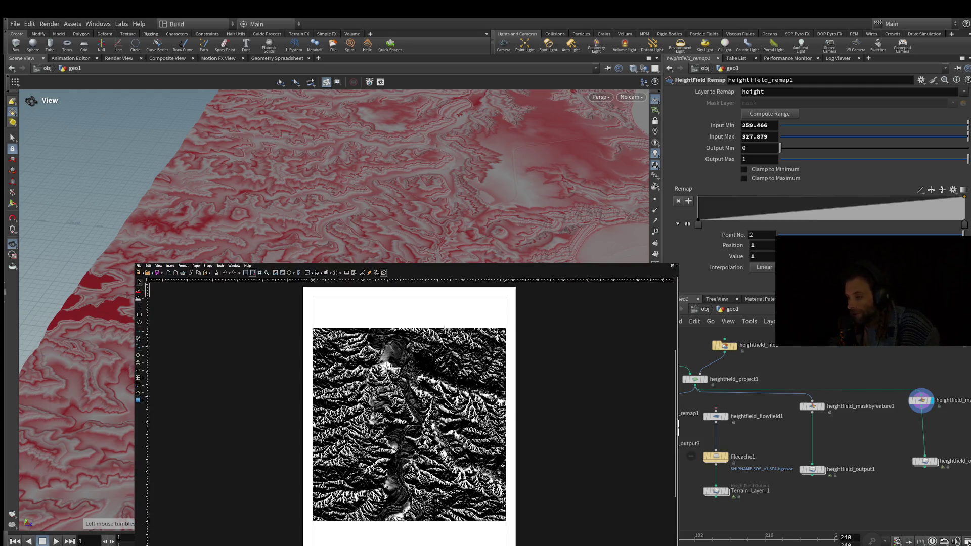
scroll(410, 410, up, 5)
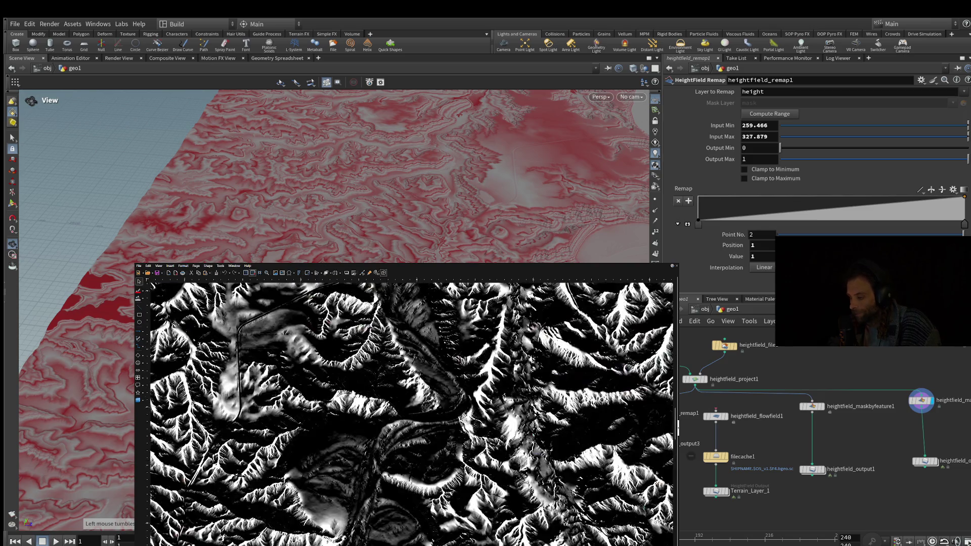
scroll(410, 410, up, 2)
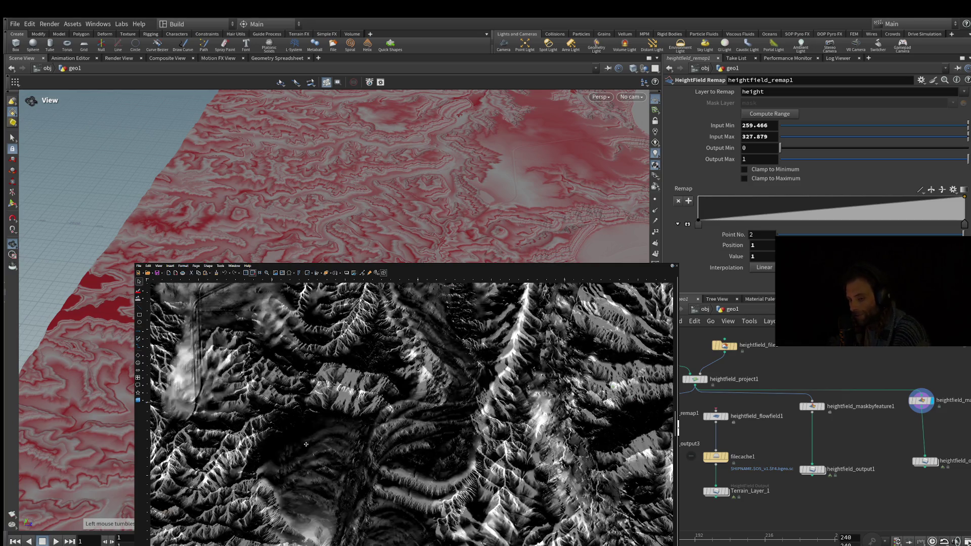
scroll(306, 444, down, 3)
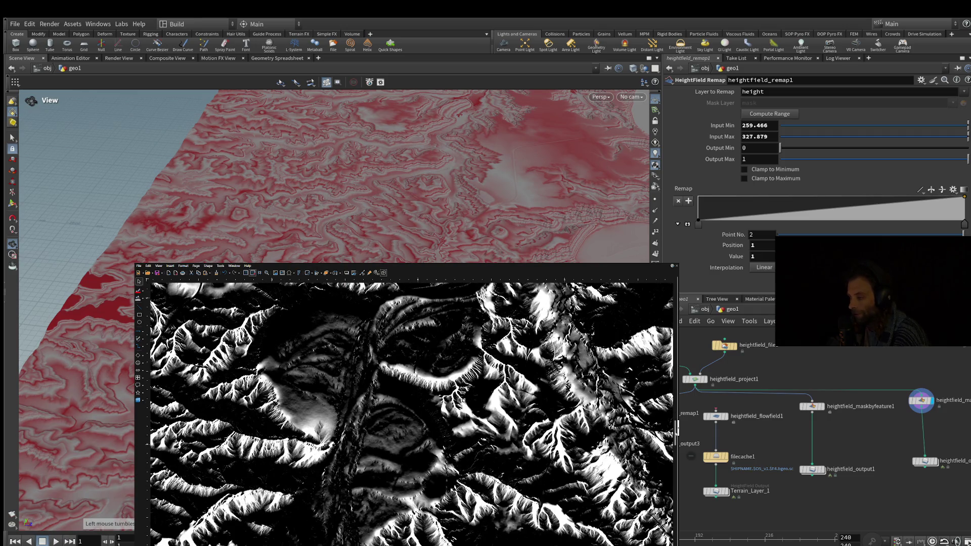
scroll(676, 435, down, 3)
mouse_move(676, 435)
mouse_down()
mouse_move(677, 462)
mouse_move(677, 419)
mouse_up()
scroll(315, 310, up, 1)
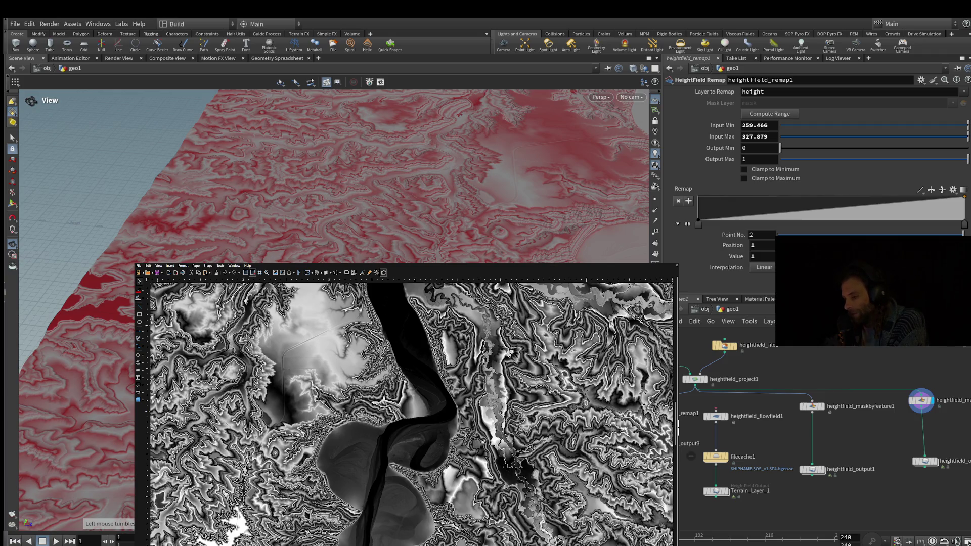
- Scroll around the grayscale heightmap and move its window up so the status bar shows
scroll(410, 414, down, 5)
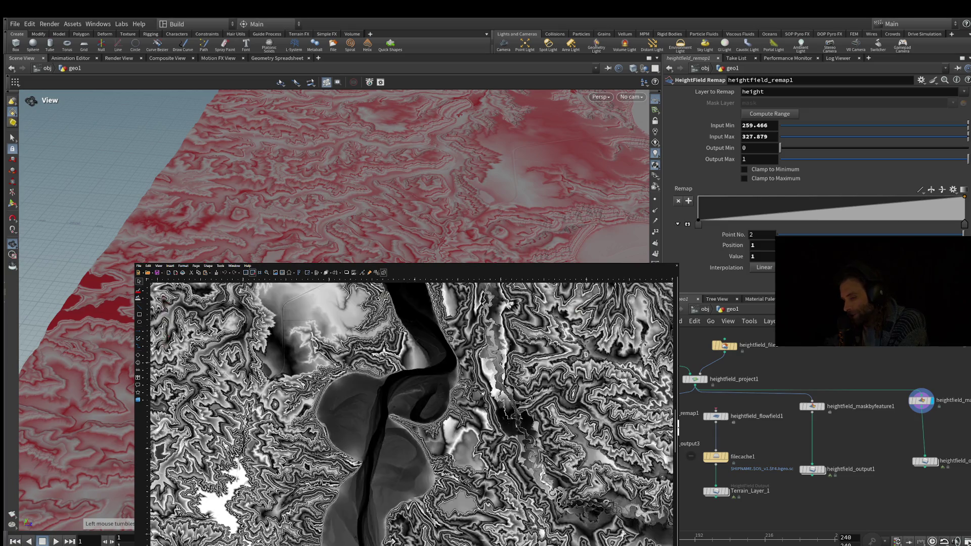
scroll(411, 414, up, 1)
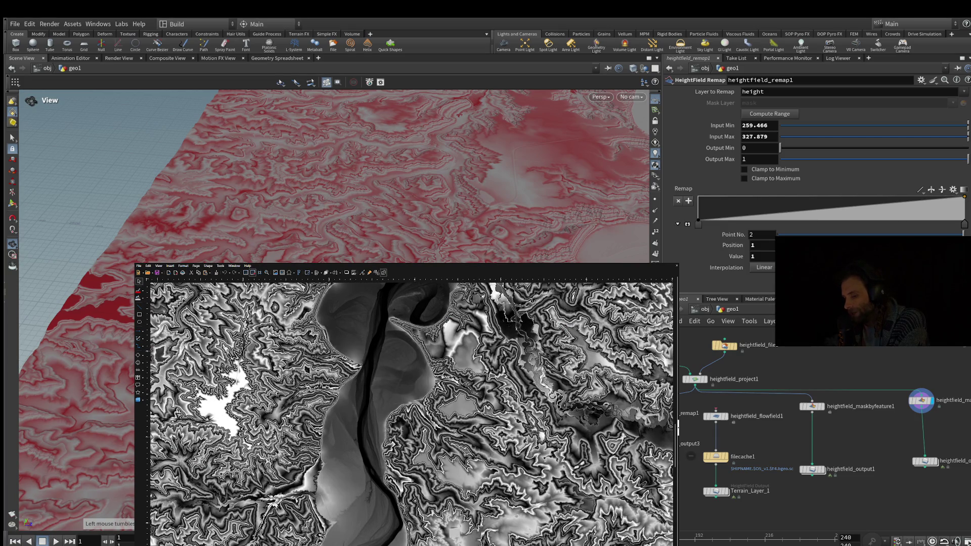
scroll(410, 415, up, 3)
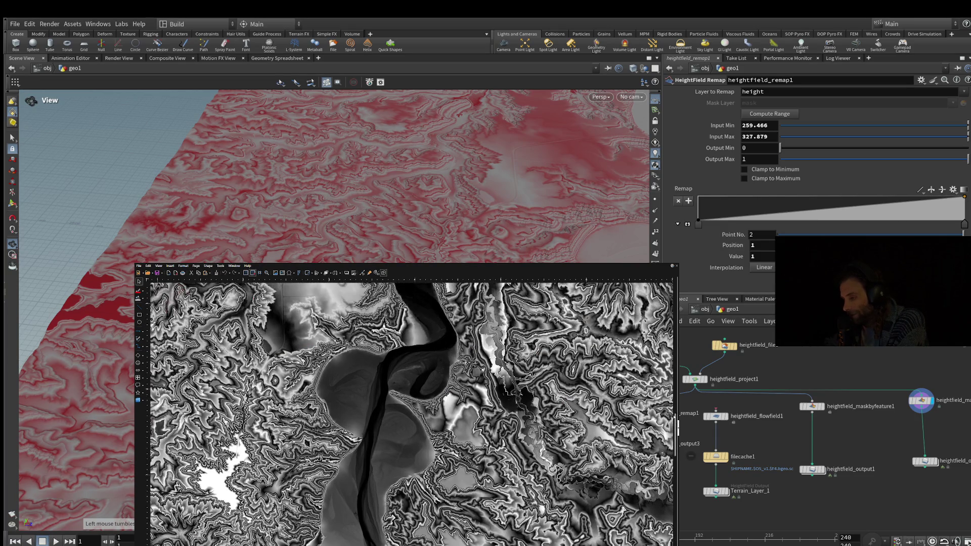
scroll(410, 414, up, 1)
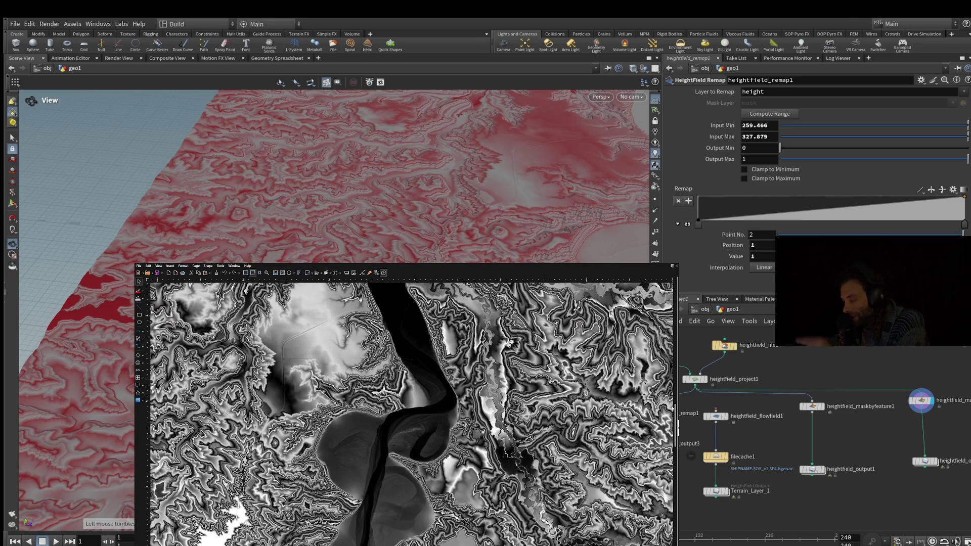
scroll(410, 414, up, 1)
scroll(411, 414, down, 3)
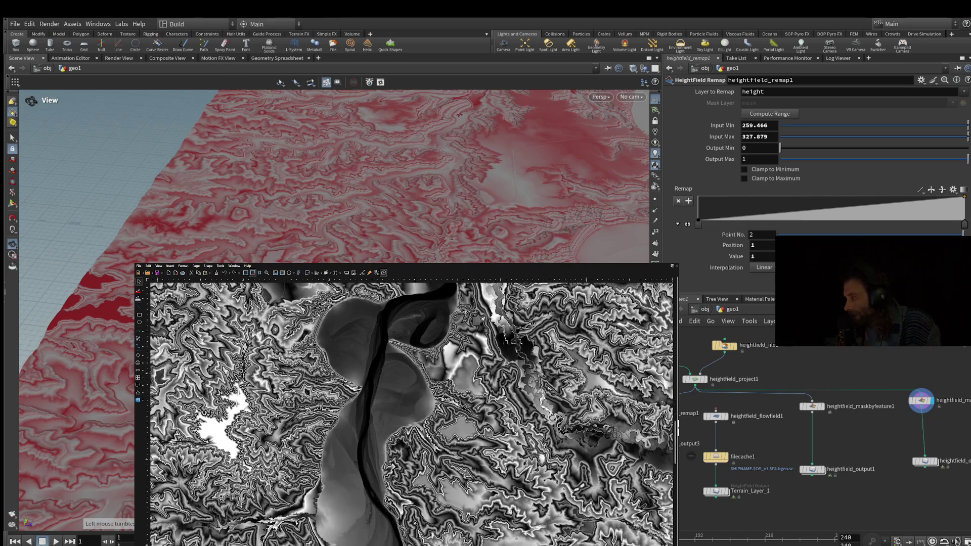
scroll(410, 414, down, 1)
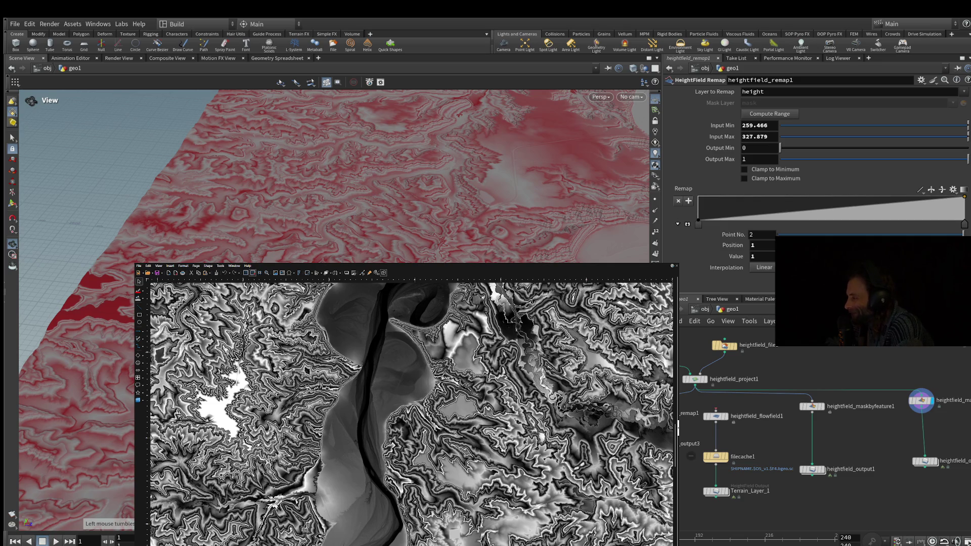
scroll(430, 424, up, 5)
scroll(411, 414, up, 5)
scroll(430, 419, down, 3)
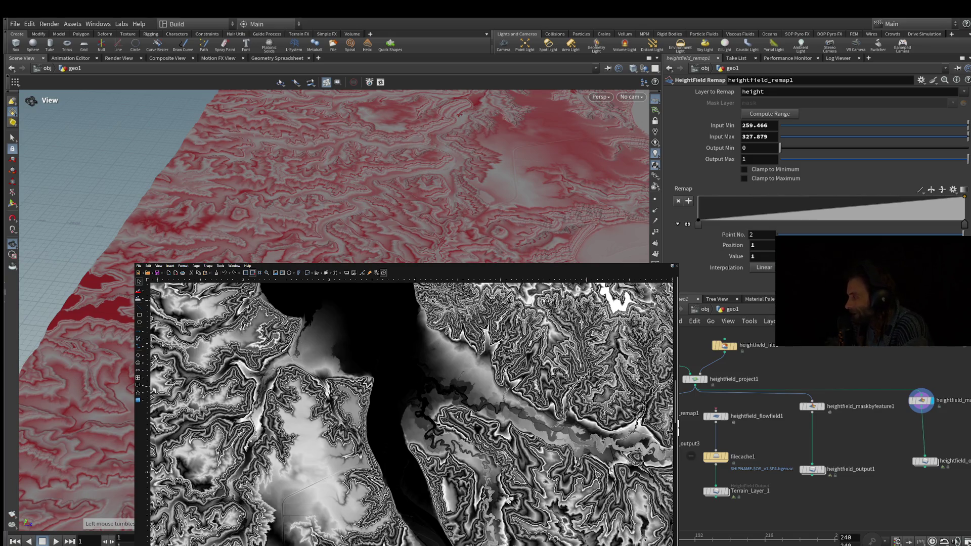
scroll(410, 414, down, 3)
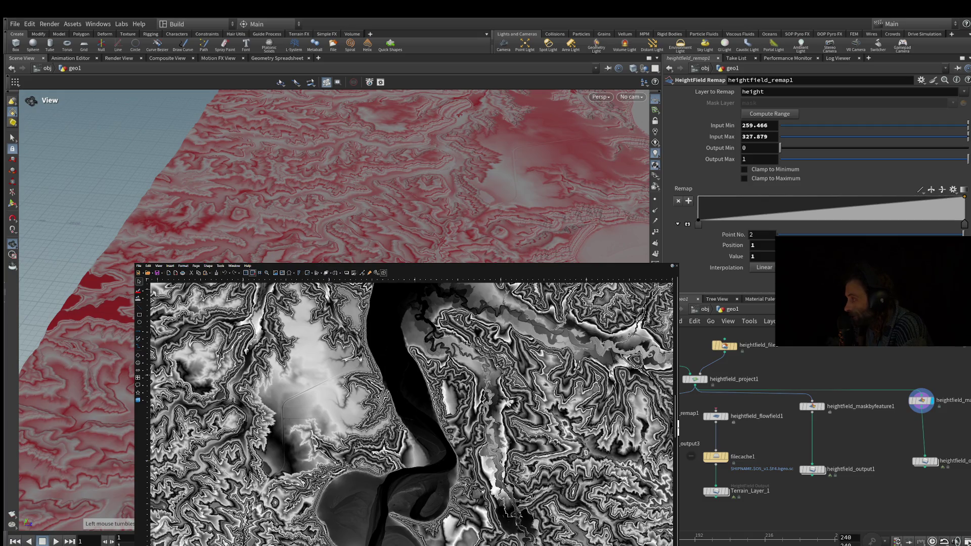
drag(510, 403, 518, 368)
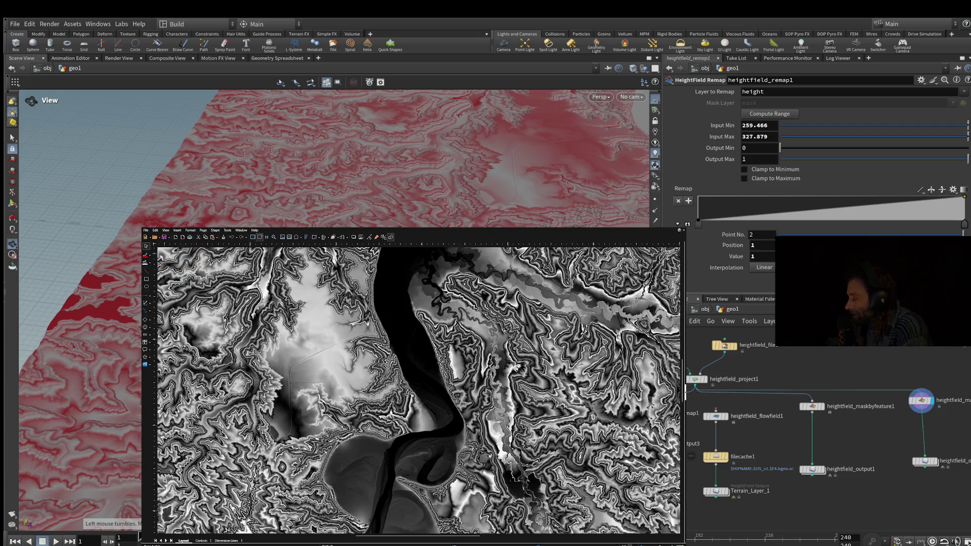
- Set the display flag on heightfield_flowfield1 and pan the network view to the right
scroll(515, 367, up, 2)
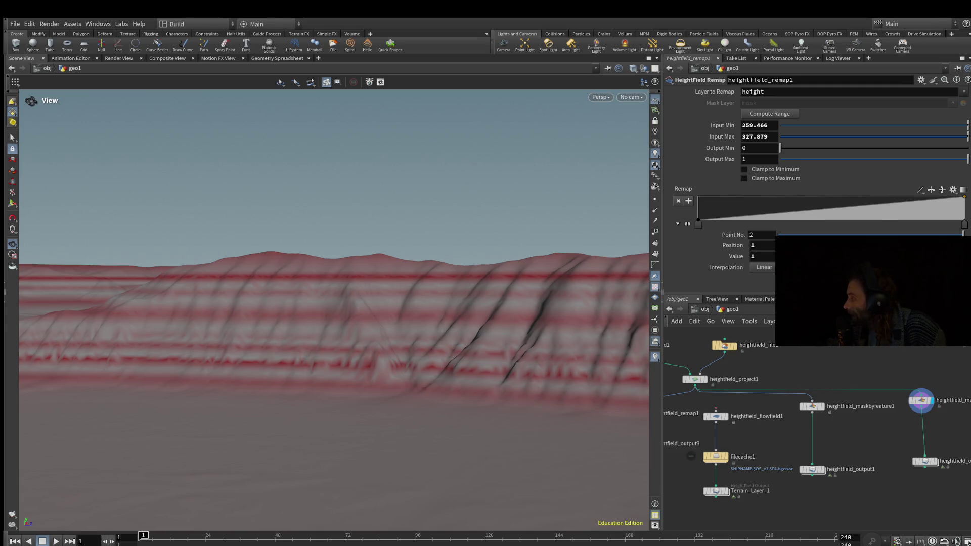
click(727, 416)
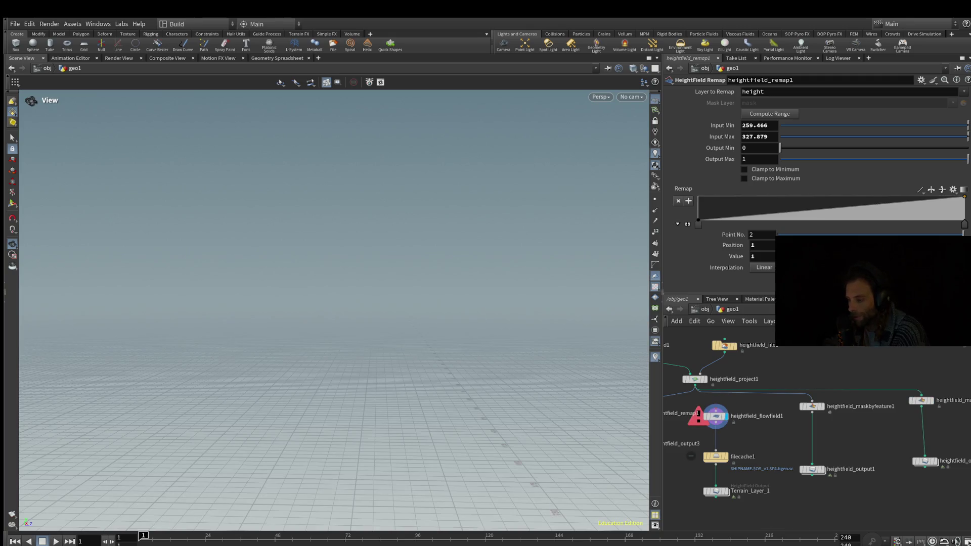
drag(665, 398, 711, 397)
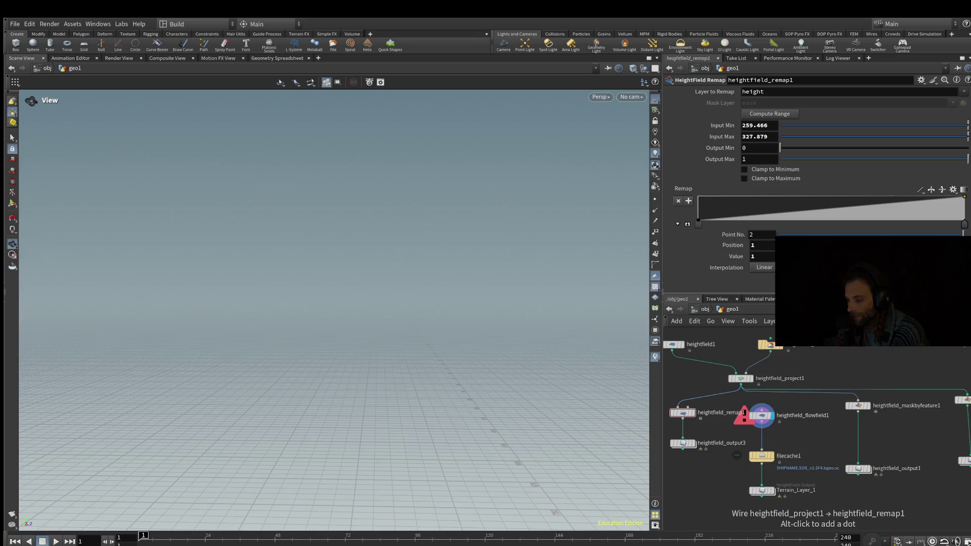
- Cancel the wire into heightfield_remap1 and begin wiring heightfield_project1's output toward heightfield_flowfield1
key(Delete)
drag(740, 386, 760, 407)
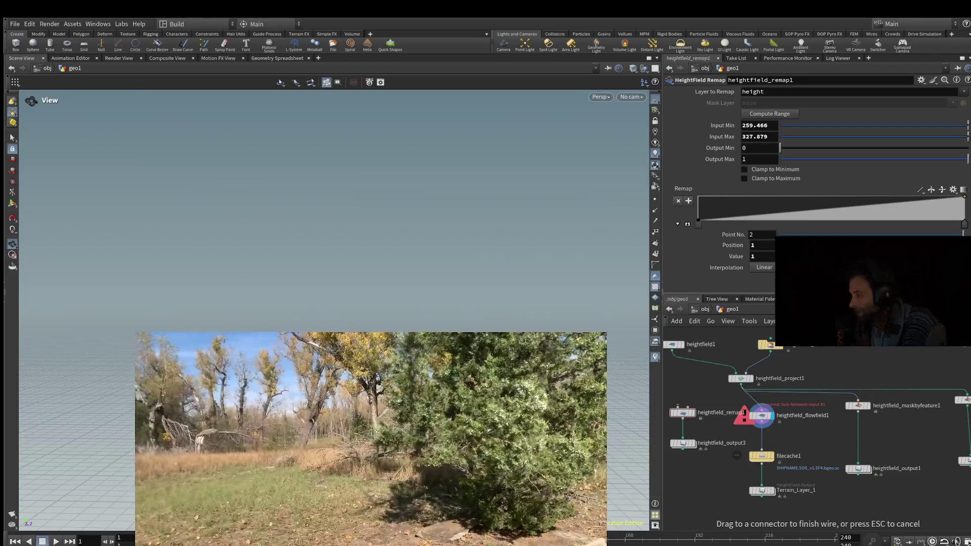
- Wire heightfield_project1 into heightfield_flowfield1's input to streak the terrain red along drainage channels
click(762, 411)
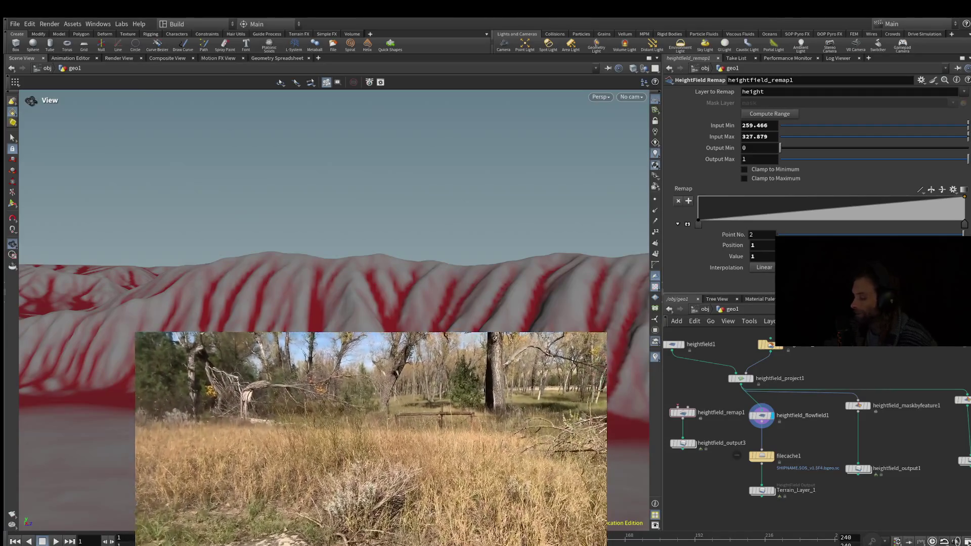
mouse_move(859, 405)
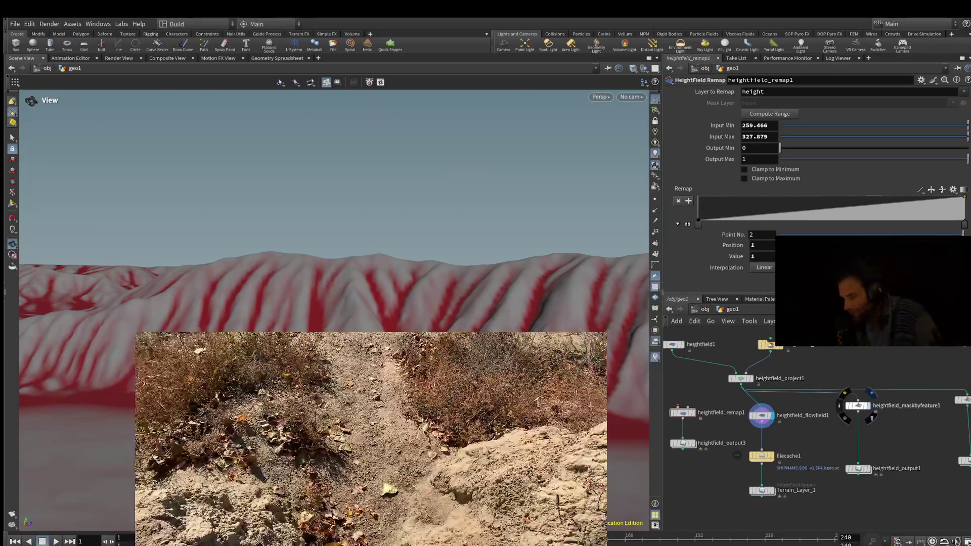
- Set the display flag on heightfield_maskbyfeature1 to view its red-masked terrain
click(871, 393)
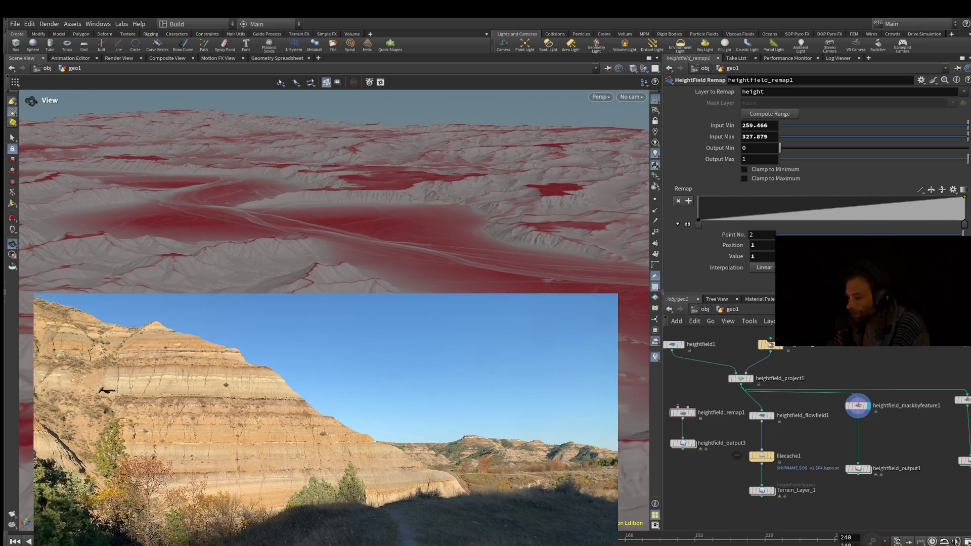
- Select heightfield_maskbyfeature2 to show its height mask settings of 259.466 to 327.879
click(856, 407)
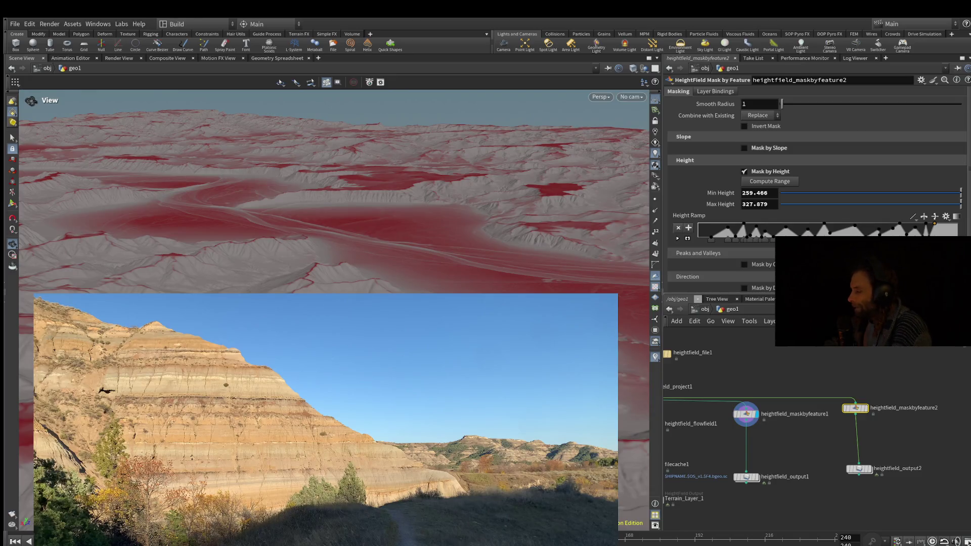
- Display heightfield_maskbyfeature2's output, showing thin red height bands like badlands strata
scroll(334, 192, up, 3)
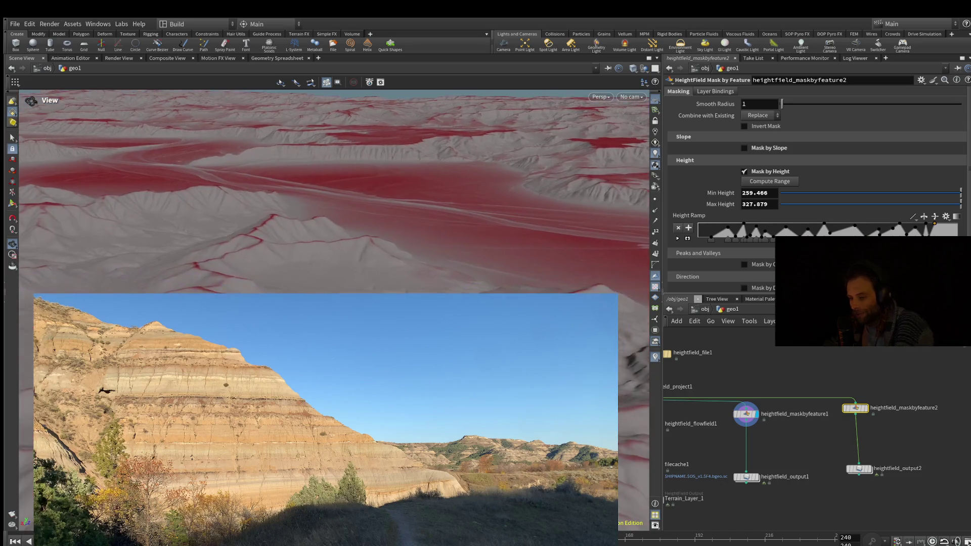
click(866, 409)
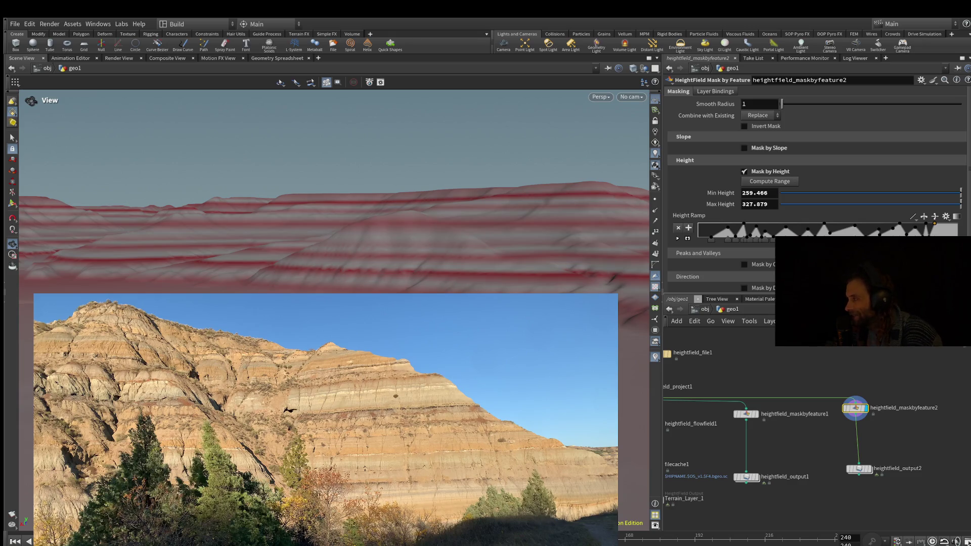
scroll(334, 192, up, 10)
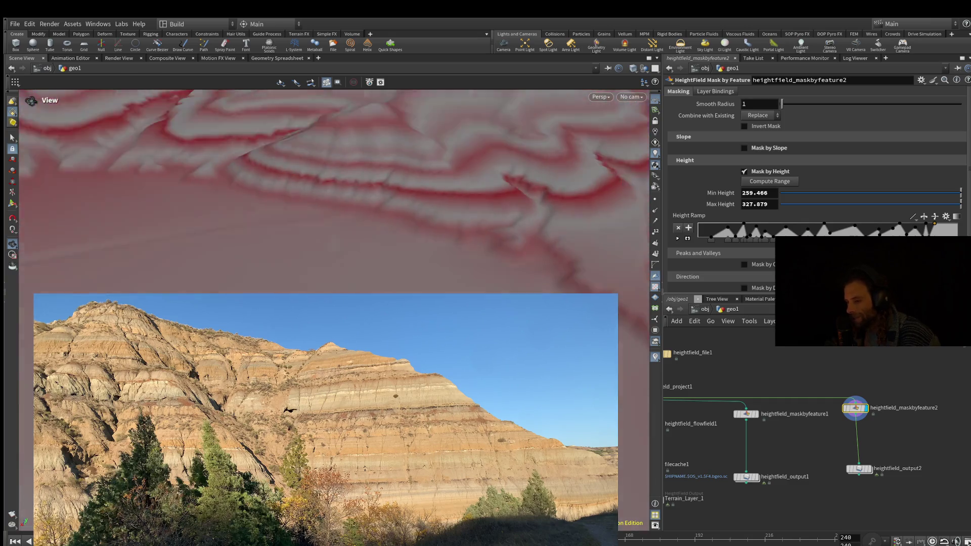
- Orbit the camera from top-down to a low side view of the red-banded terrain
drag(334, 152, 334, 213)
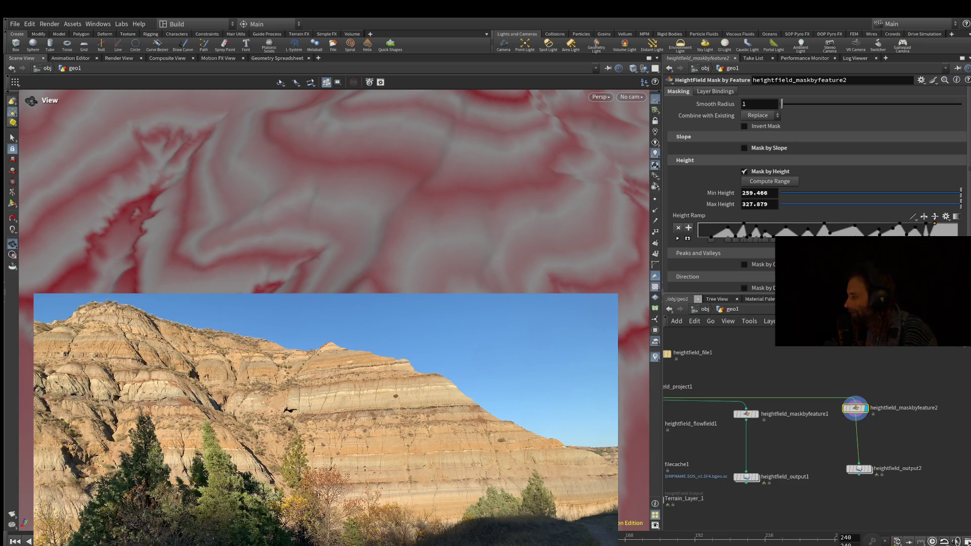
drag(334, 152, 342, 222)
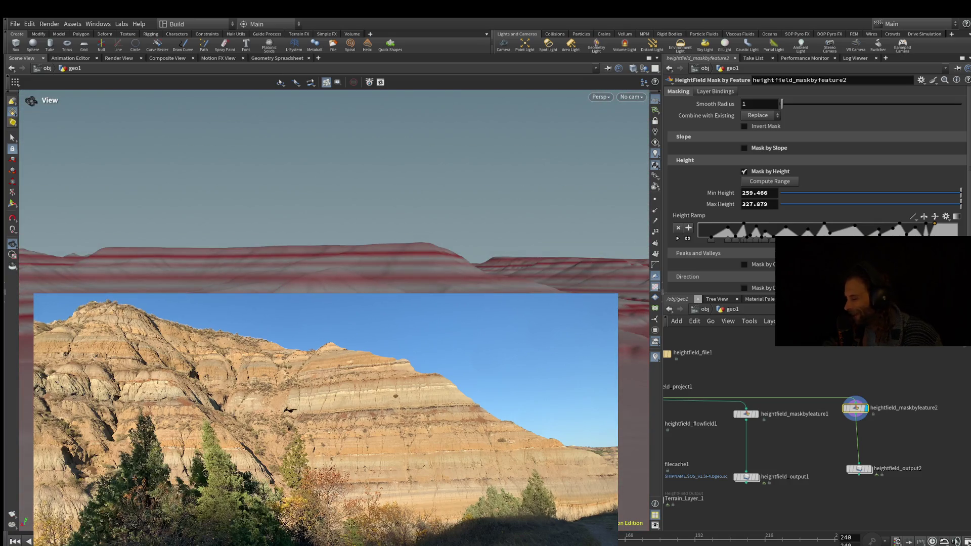
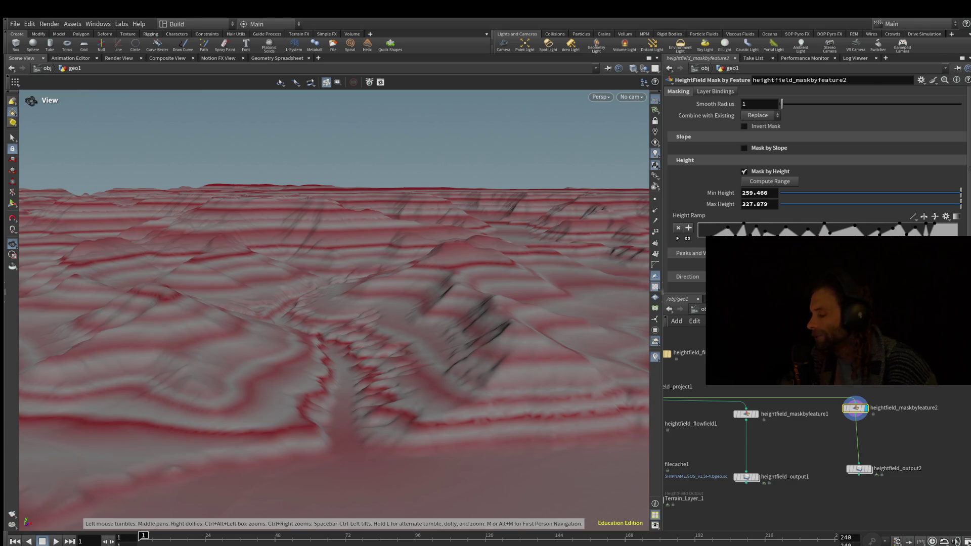
- Nudge the Height Ramp, then view the red-striped ridges at a low, horizon-level angle
drag(335, 304, 333, 410)
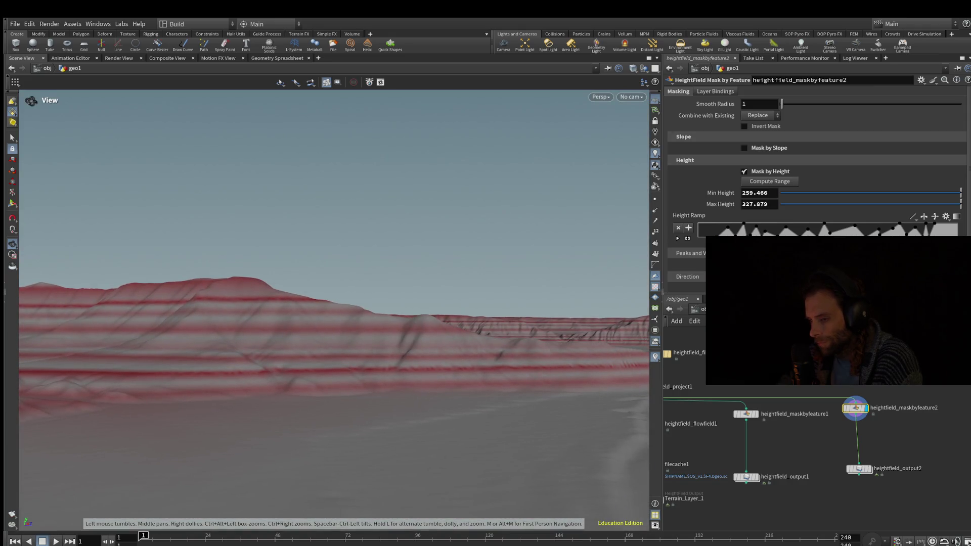
drag(734, 236, 727, 236)
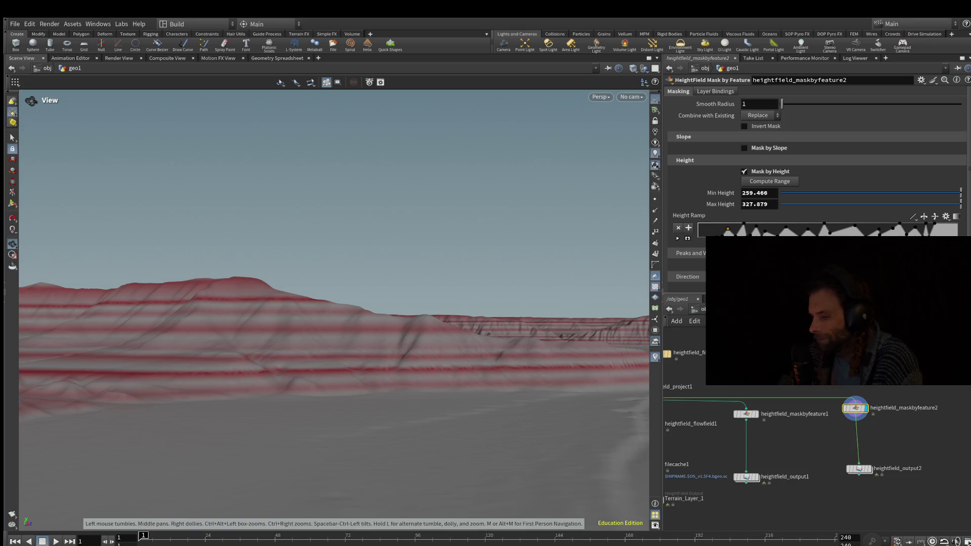
drag(334, 304, 354, 283)
scroll(334, 233, down, 10)
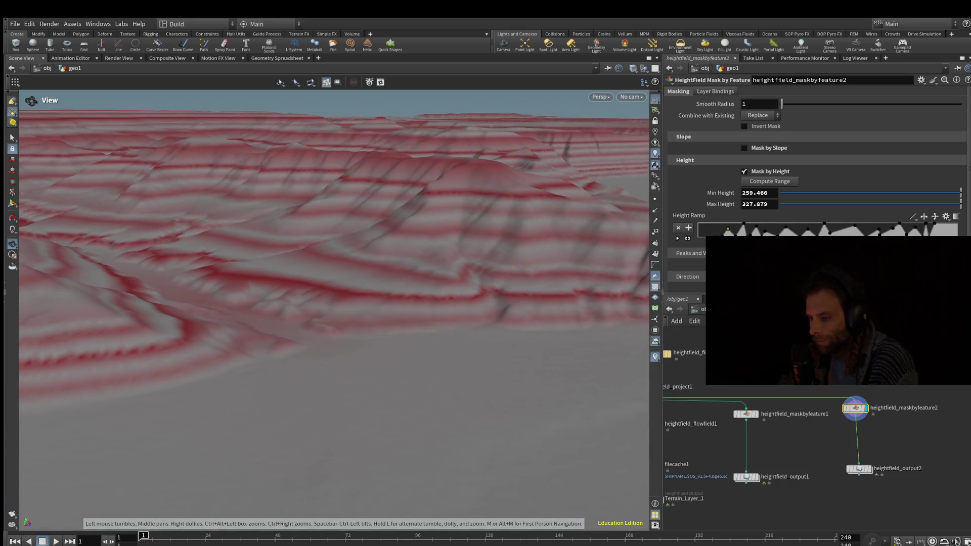
mouse_move(334, 233)
mouse_down()
mouse_move(294, 243)
mouse_move(294, 284)
mouse_move(329, 293)
mouse_move(329, 198)
mouse_move(309, 198)
mouse_move(308, 245)
mouse_move(308, 213)
mouse_up()
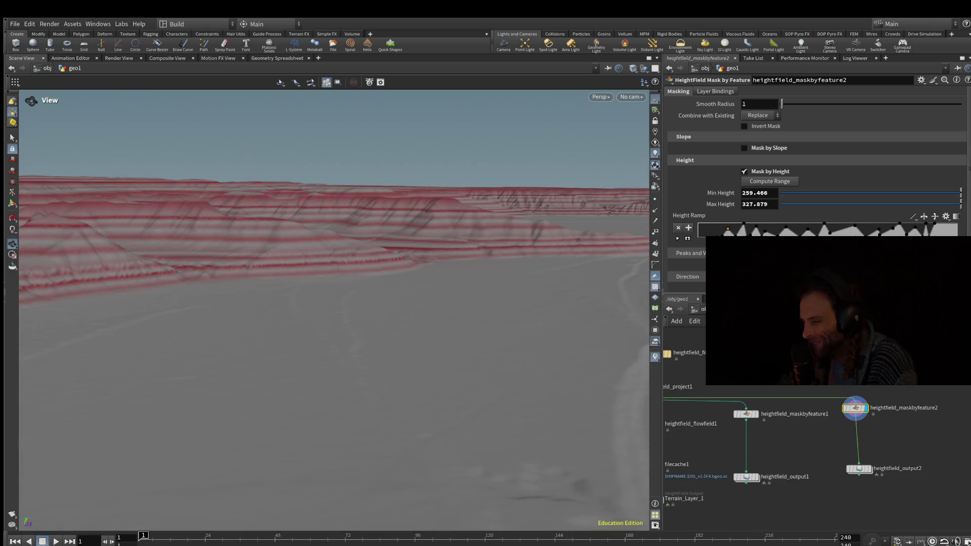